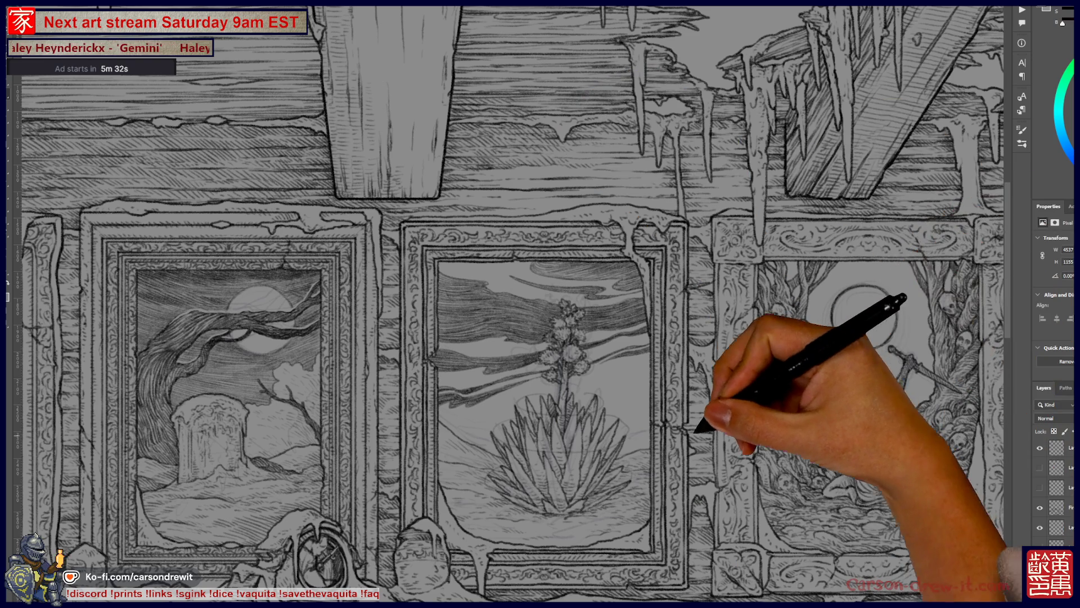
Step: Lasso the ground area around the agave and lift it onto its own layer
key(ctrl+plus)
key(ctrl+plus)
key(ctrl+plus)
scroll(540, 304, left, 3)
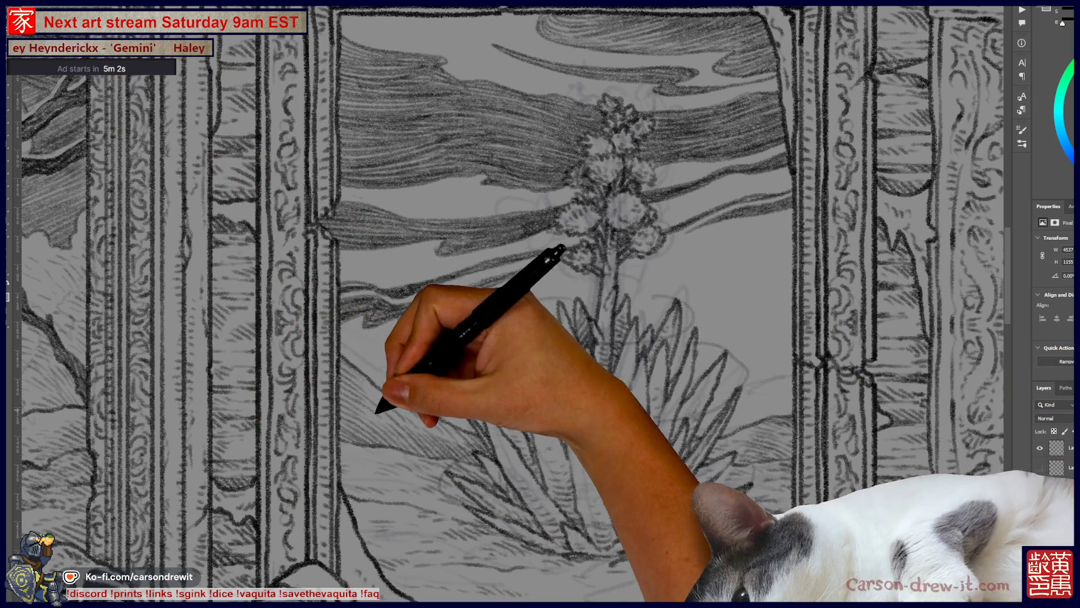
mouse_move(319, 359)
mouse_down()
mouse_move(391, 345)
mouse_move(473, 369)
mouse_move(719, 349)
mouse_move(820, 422)
mouse_move(603, 482)
mouse_move(326, 447)
mouse_up()
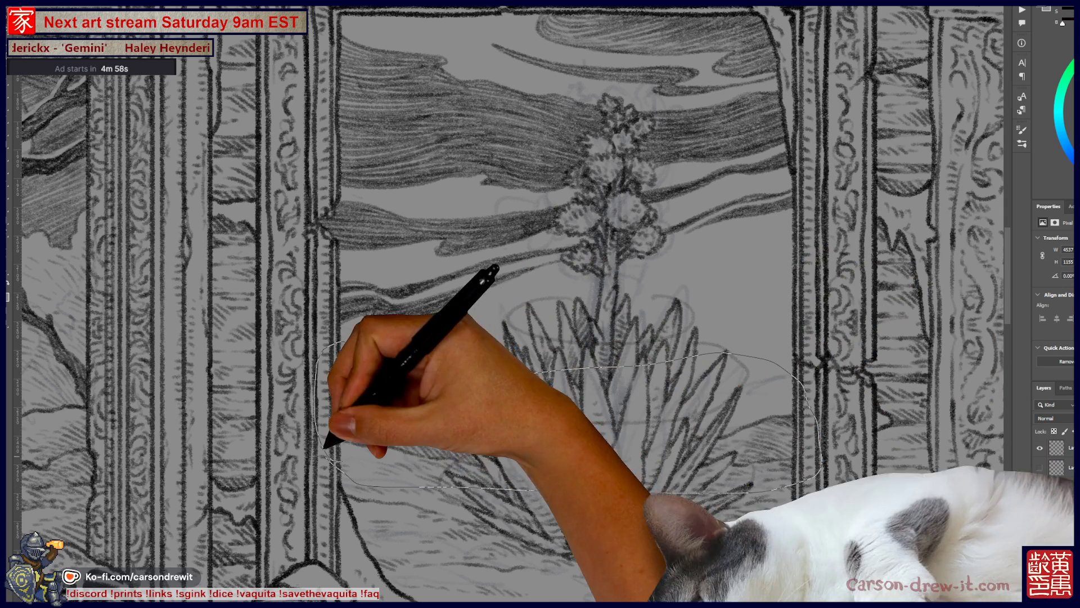
key(ctrl+d)
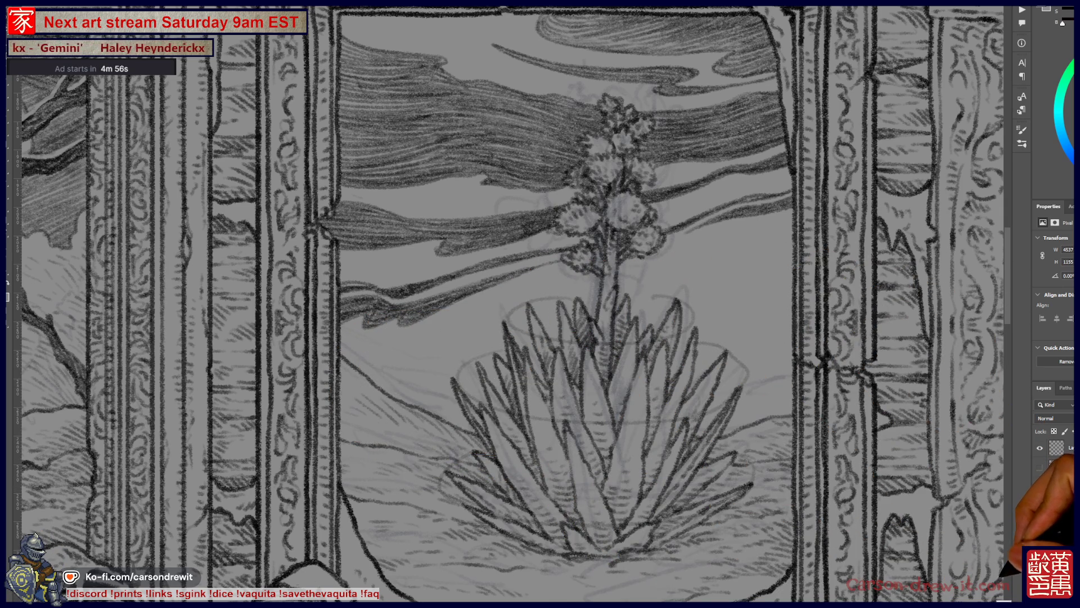
click(1040, 447)
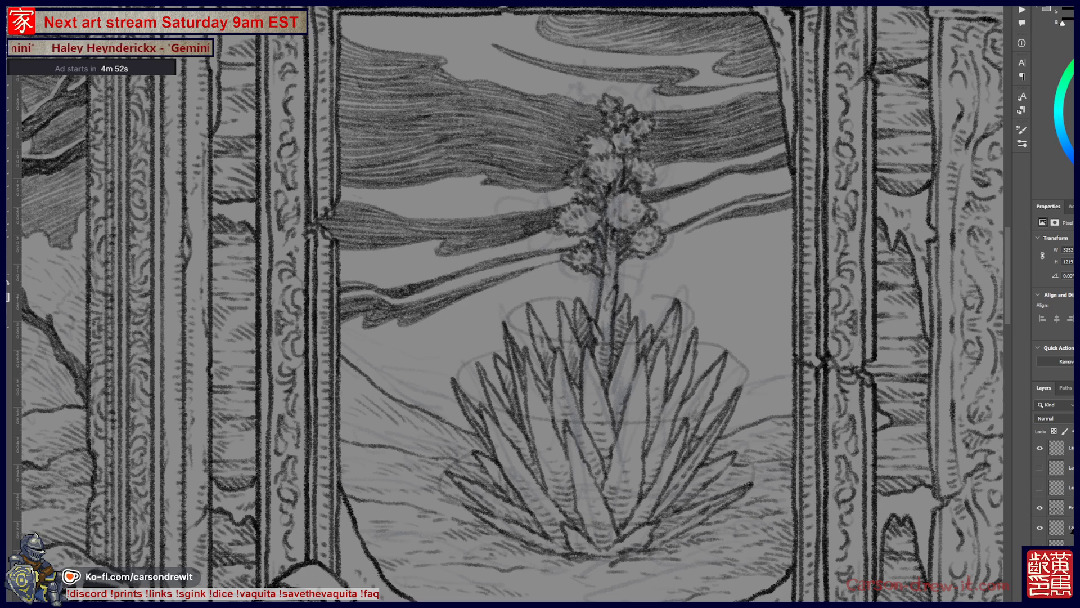
Step: Hatch the hill and ground left of the agave darker on an empty layer
key(ctrl+z)
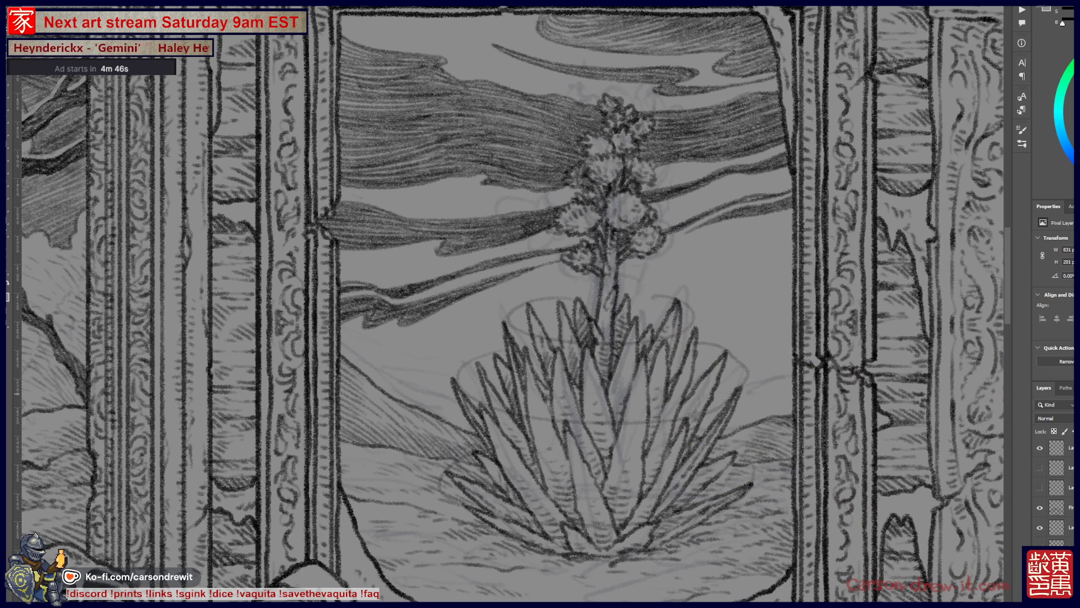
click(1055, 507)
drag(397, 422, 490, 465)
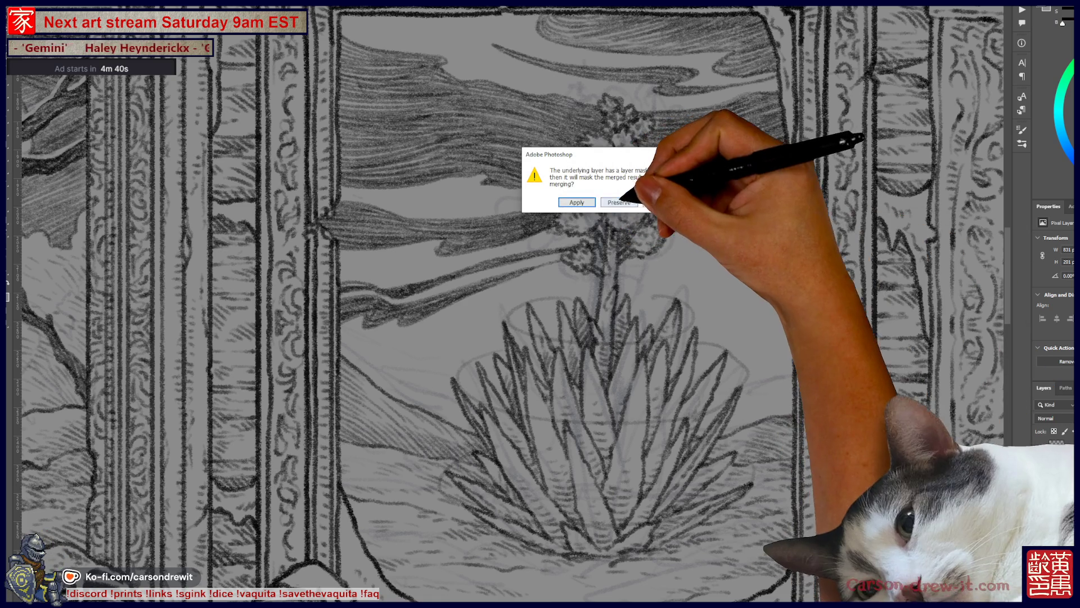
Step: Merge the hatching into the agave ink and zoom out to all four paintings
click(625, 200)
key(ctrl+comma)
key(ctrl+comma)
key(ctrl+comma)
key(ctrl+comma)
key(ctrl+minus)
key(ctrl+minus)
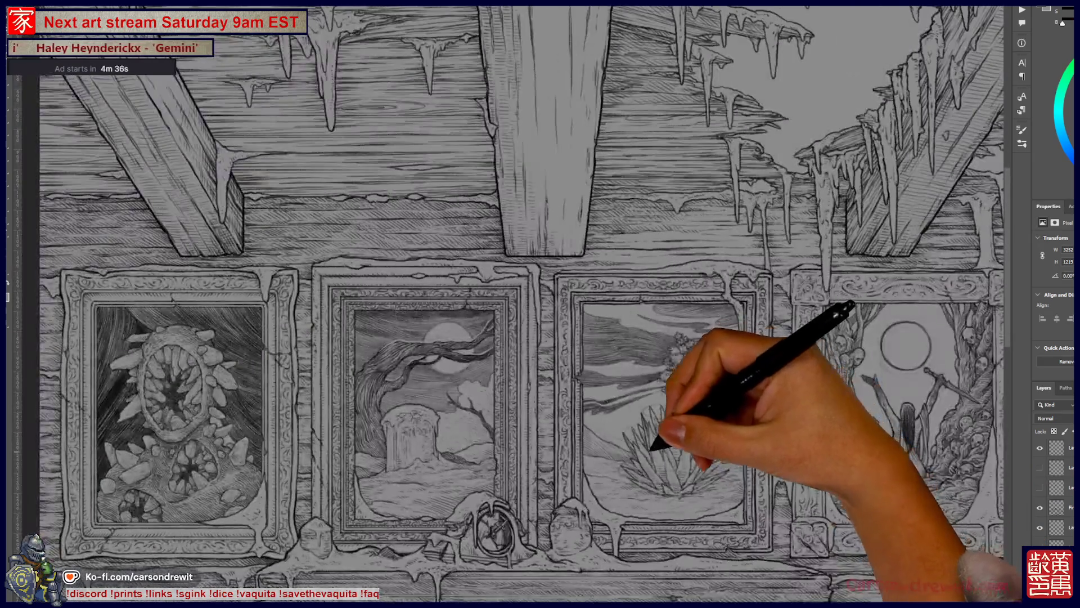
key(ctrl+minus)
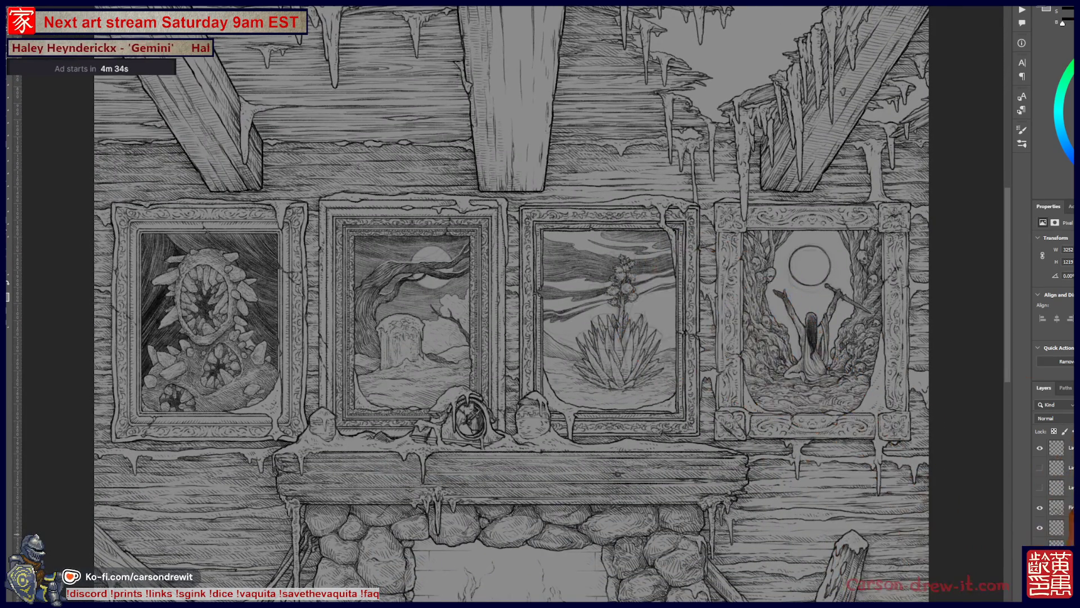
Step: Toggle the left and right paintings' ink layers to compare them with their sketches
key(ctrl+comma)
key(ctrl+comma)
key(ctrl+comma)
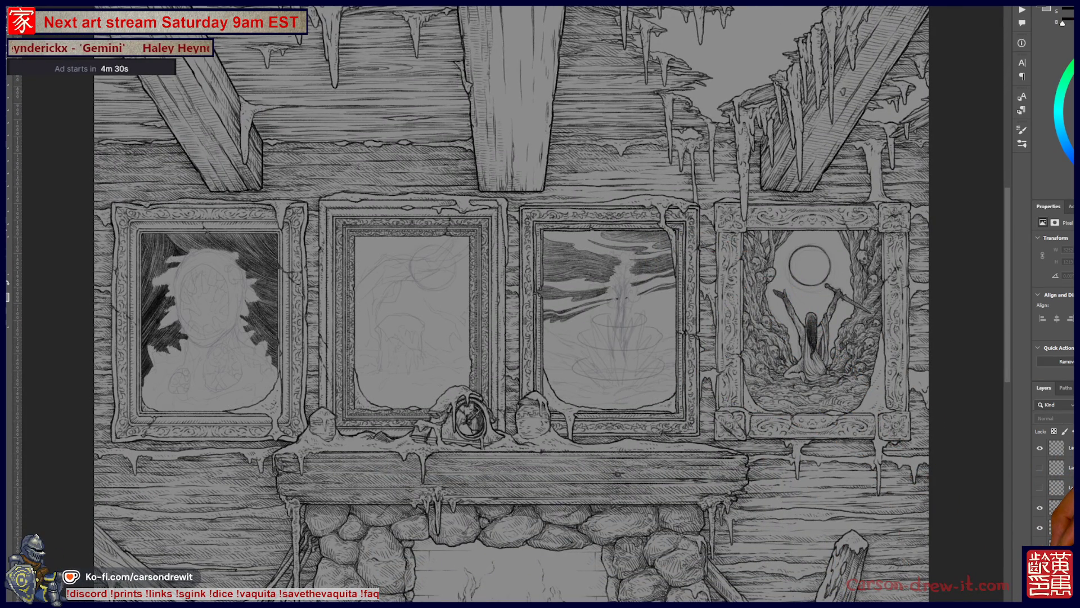
key(ctrl+comma)
key(ctrl+comma)
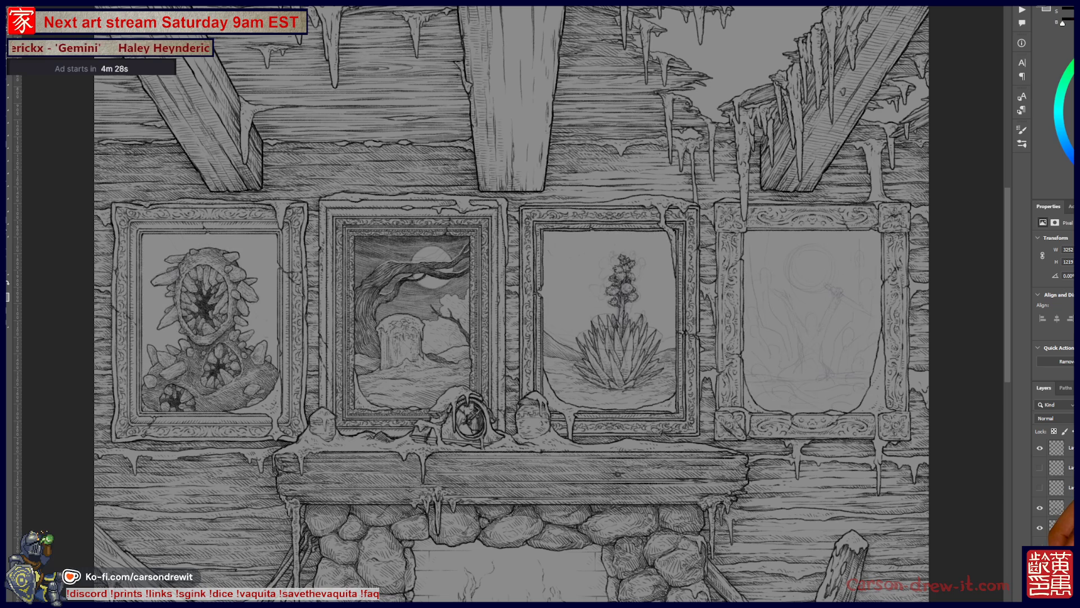
key(ctrl+comma)
key(ctrl+comma)
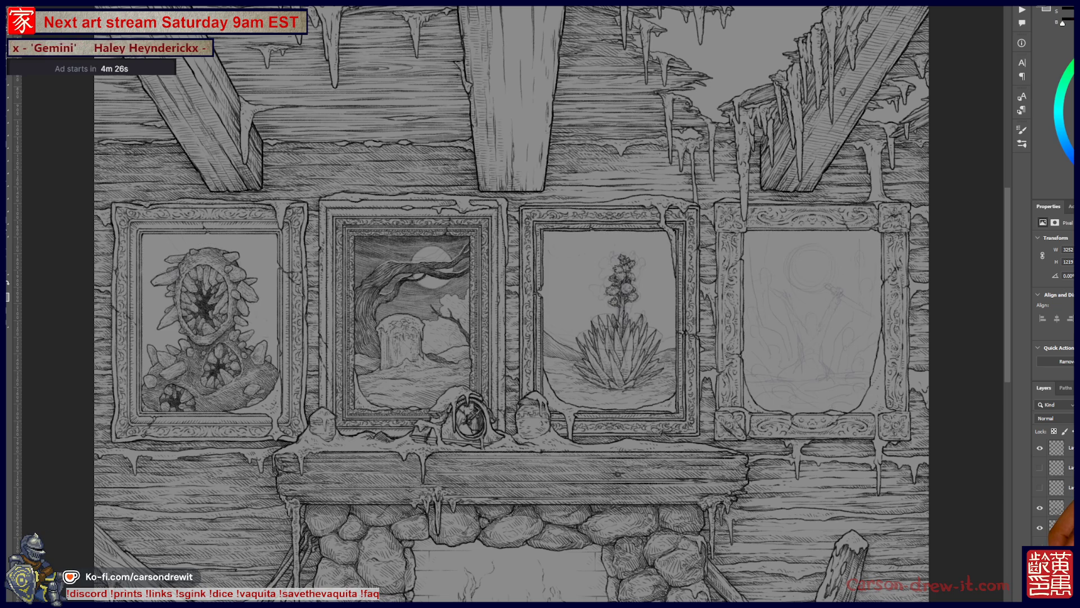
key(ctrl+comma)
drag(834, 415, 785, 387)
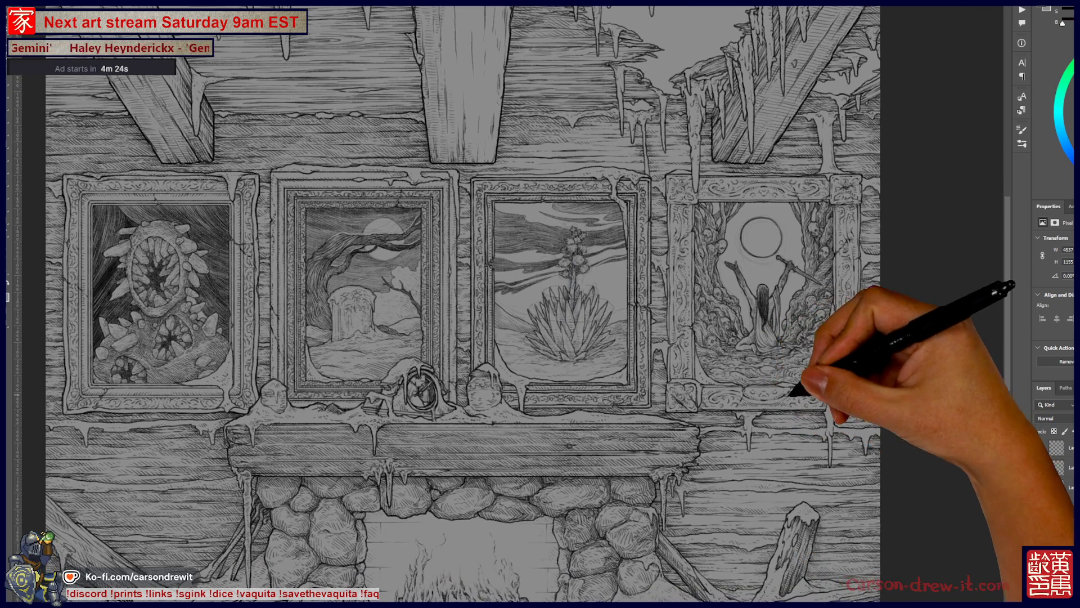
Step: Zoom into the right painting and flick its ink off and on against the sketch
key(ctrl+plus)
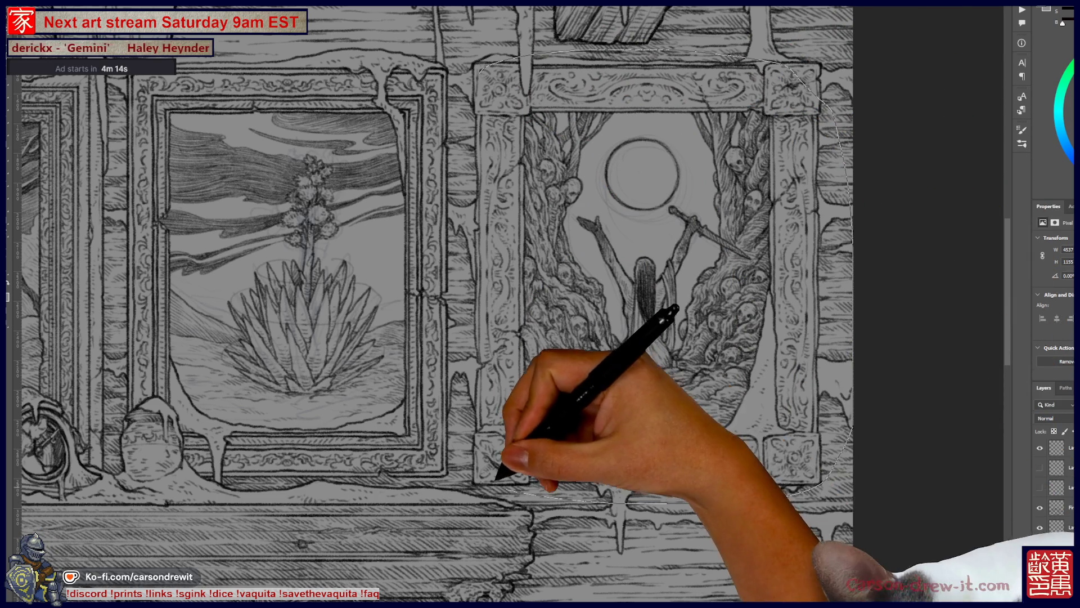
key(ctrl+z)
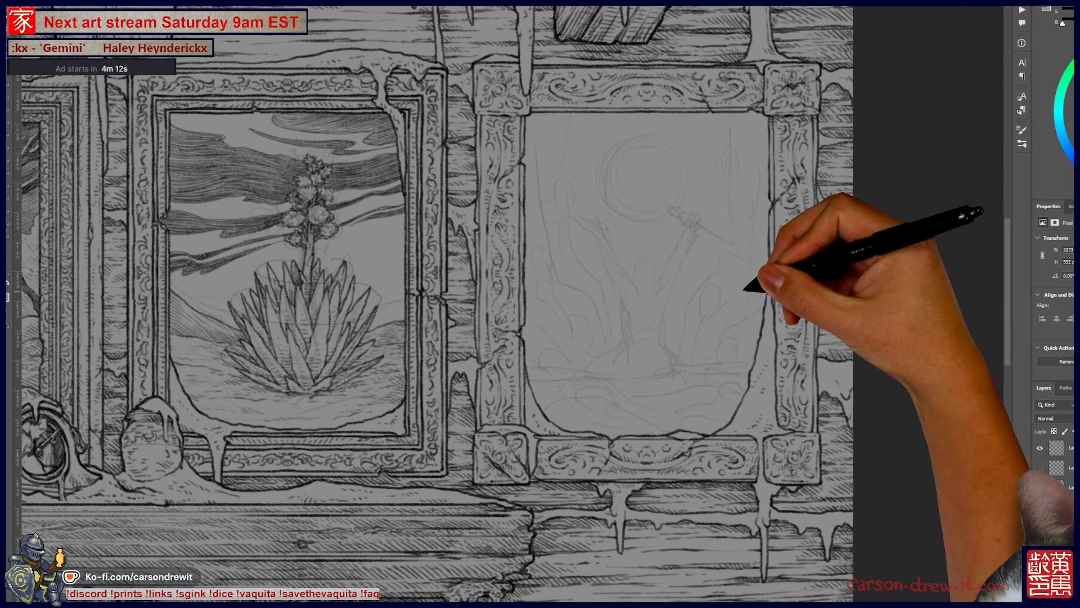
drag(459, 314, 540, 326)
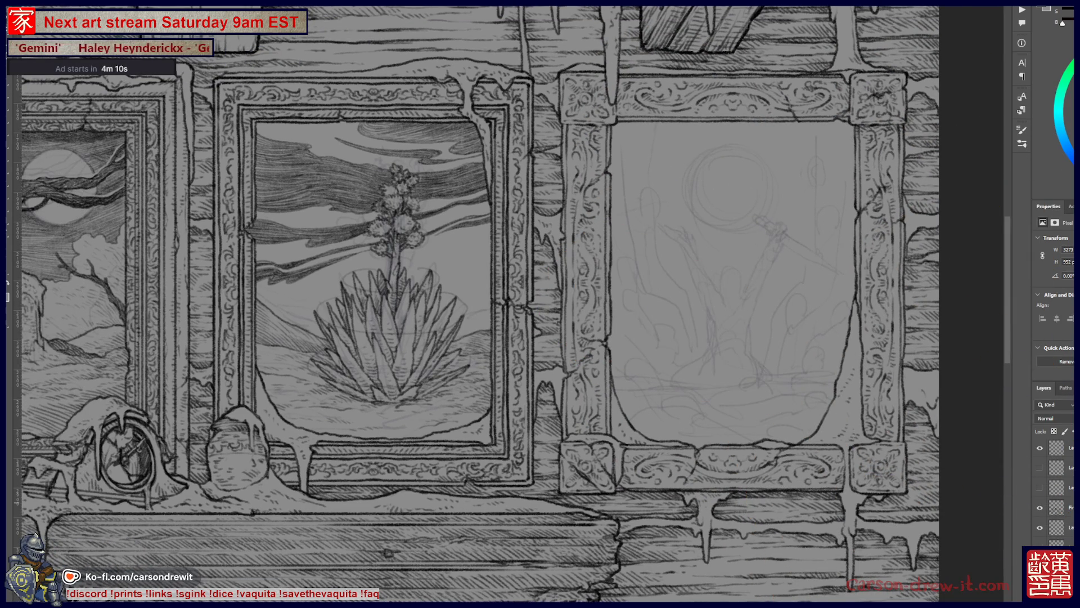
key(ctrl+shift+z)
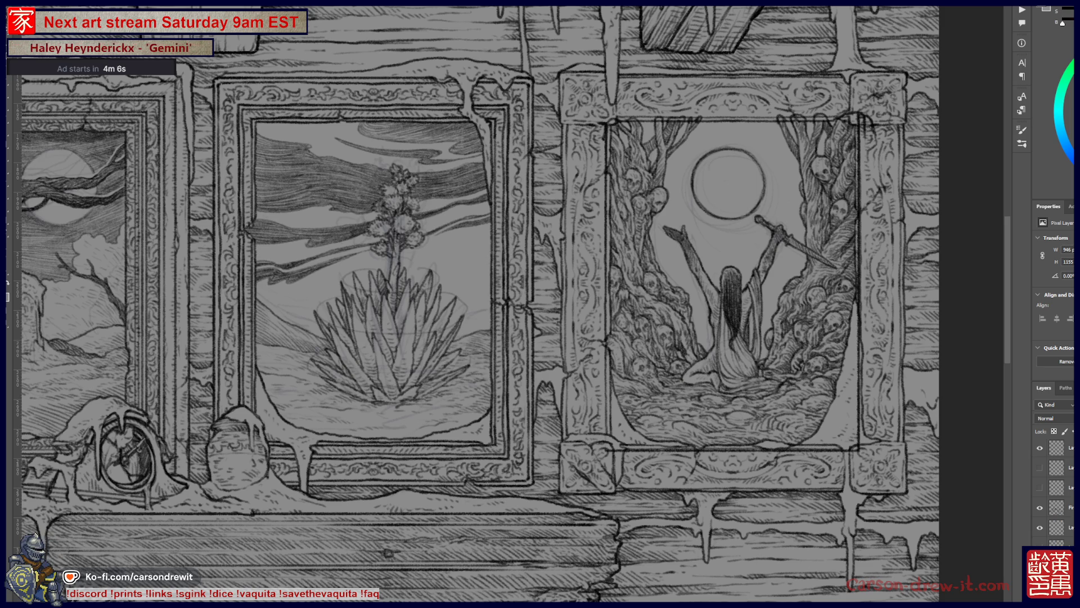
Step: Merge the right painting's ink down into the masked layer and recheck against the sketches
key(ctrl+e)
click(651, 200)
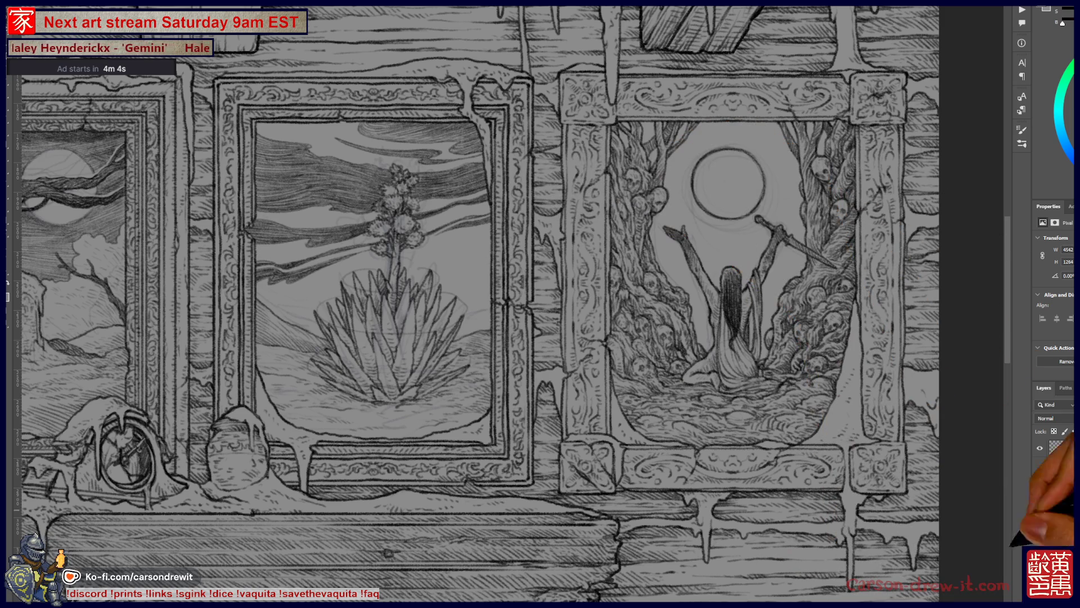
key(ctrl+z)
key(ctrl+shift+z)
key(ctrl+z)
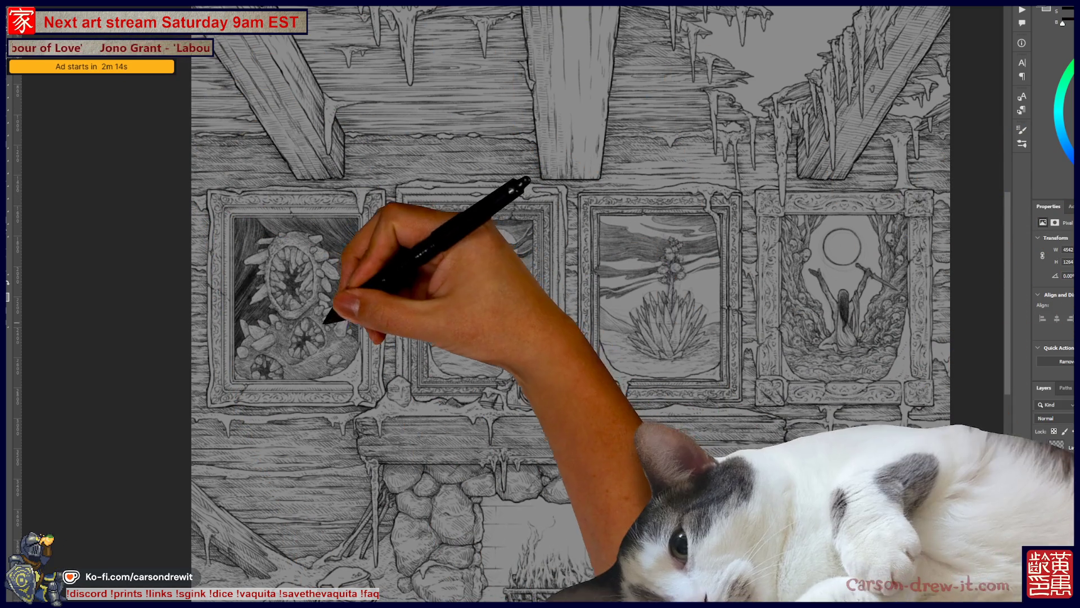
scroll(571, 304, down, 2)
Step: View the whole cabin wall, then glance at the gamer figure artwork and return
key(ctrl+minus)
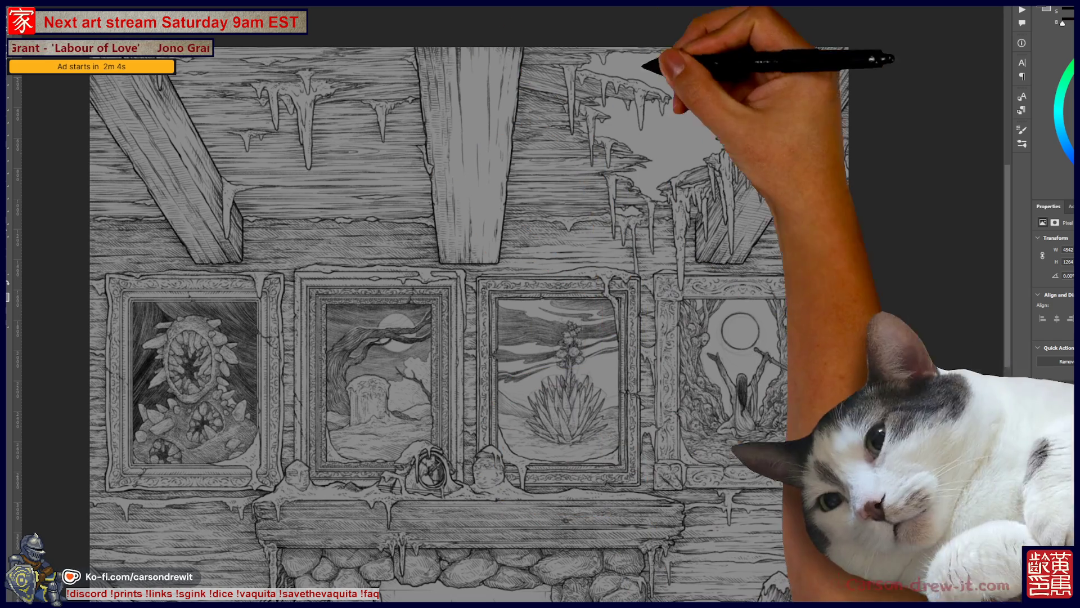
drag(541, 338, 646, 304)
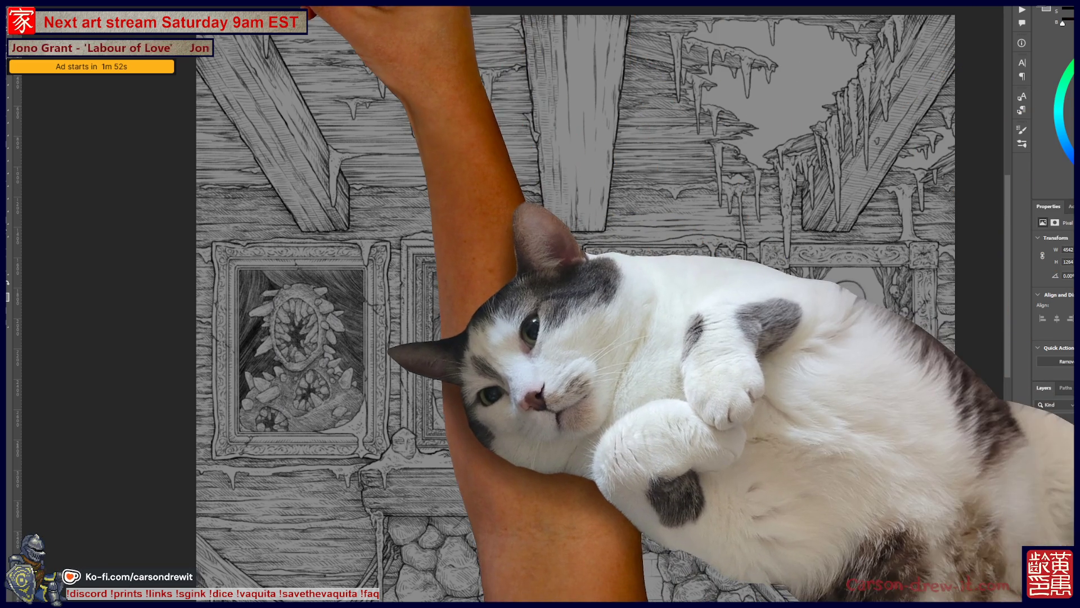
key(ctrl+Tab)
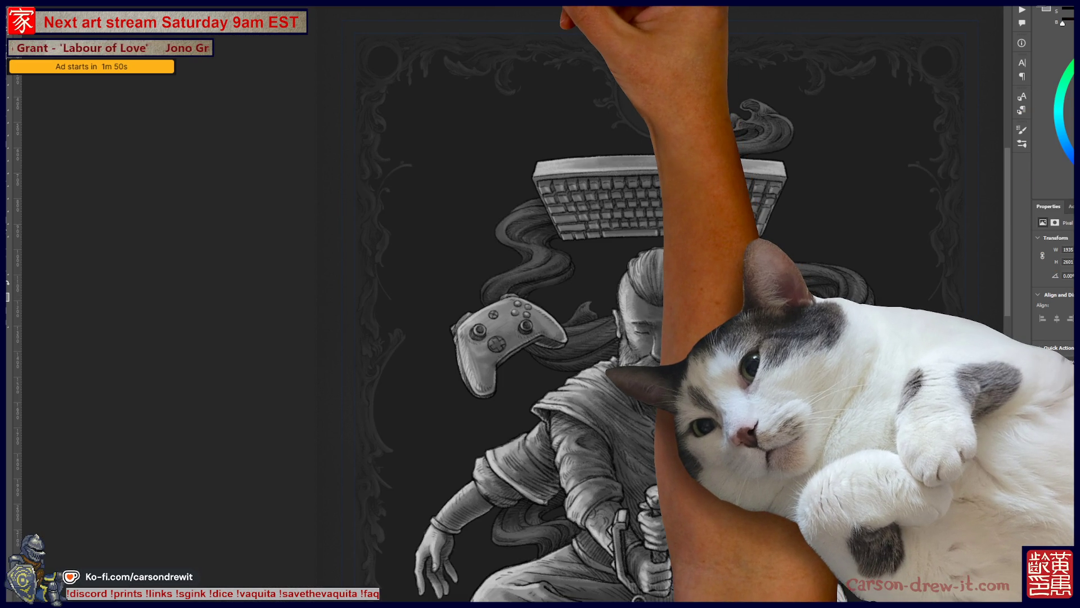
key(ctrl+Tab)
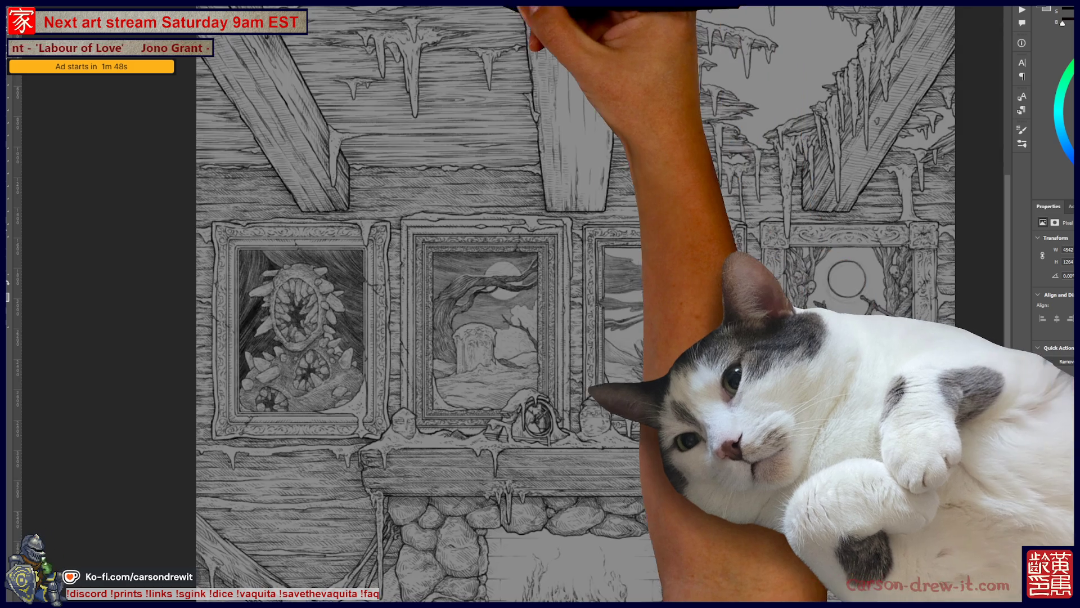
Step: Close the dragon artwork without saving and bring up the scores and rooster sketch
key(ctrl+Tab)
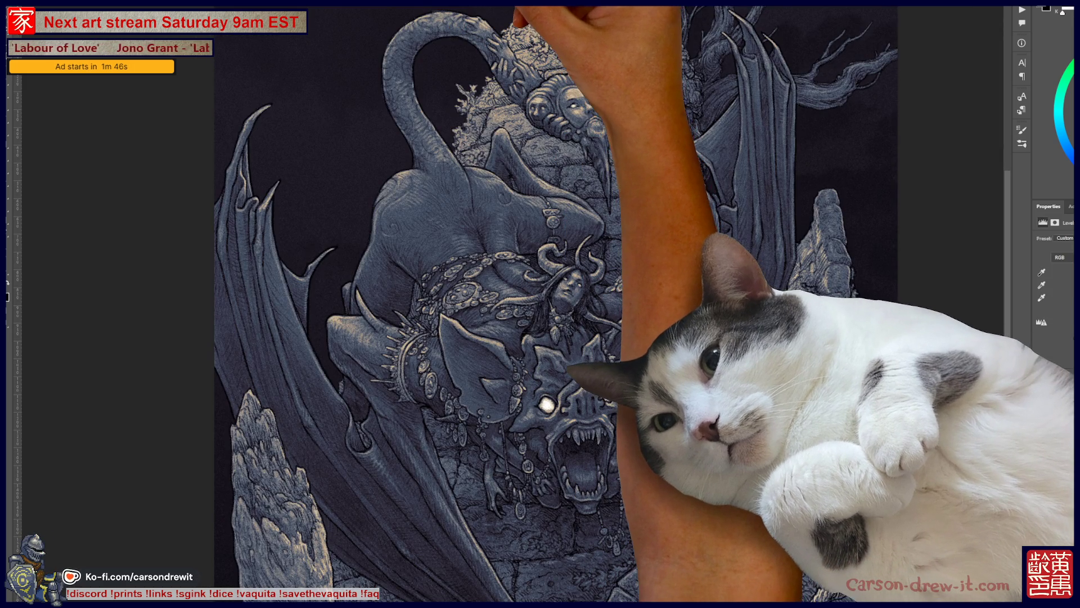
key(ctrl+w)
key(n)
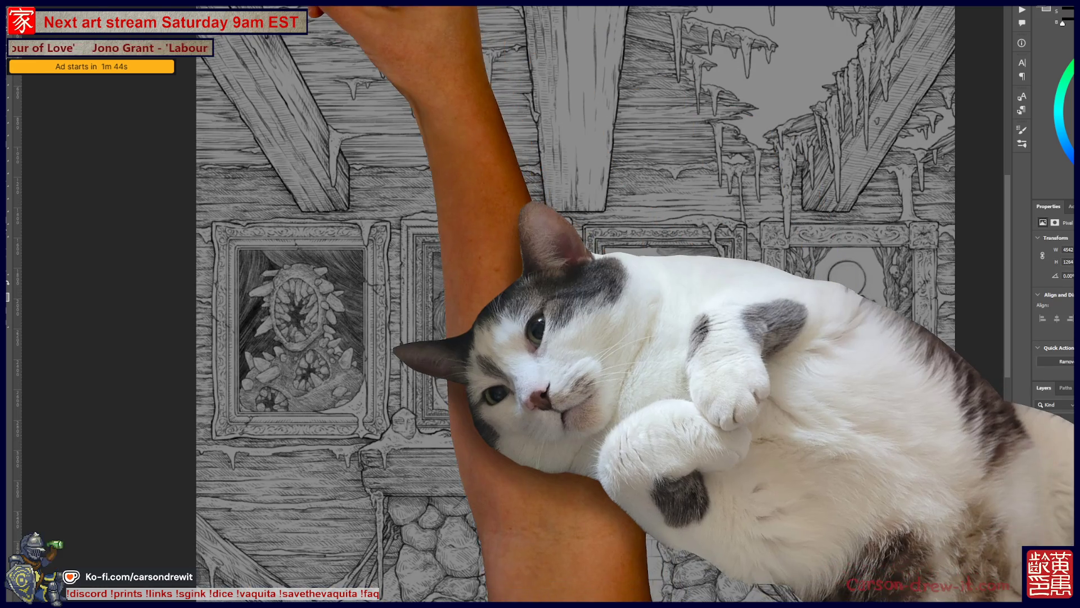
key(ctrl+Tab)
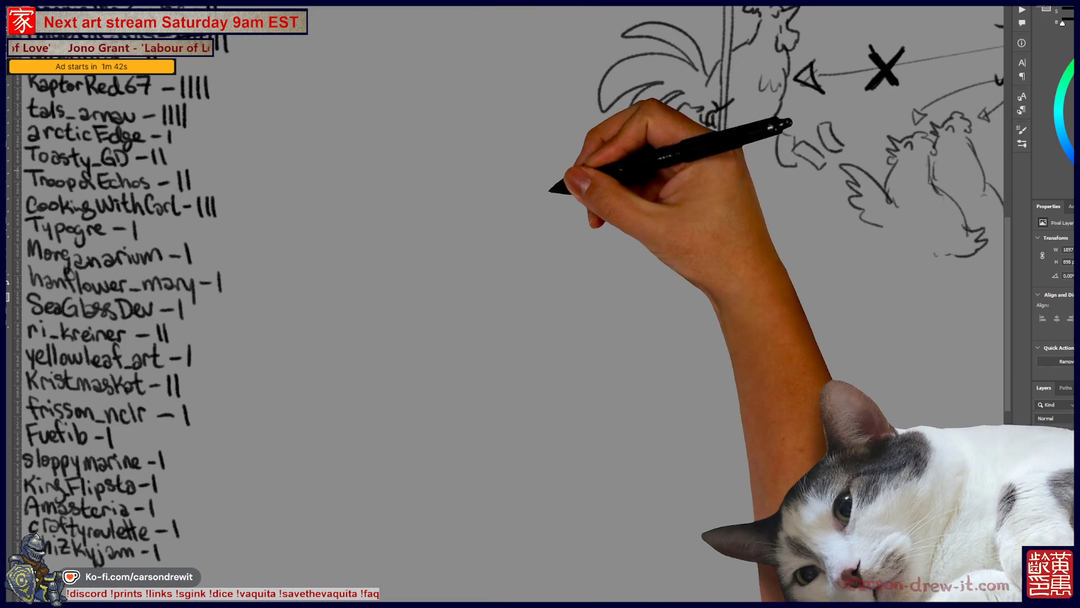
Step: Fit the whole scores page in view after checking the rooster sketch up close
key(ctrl+0)
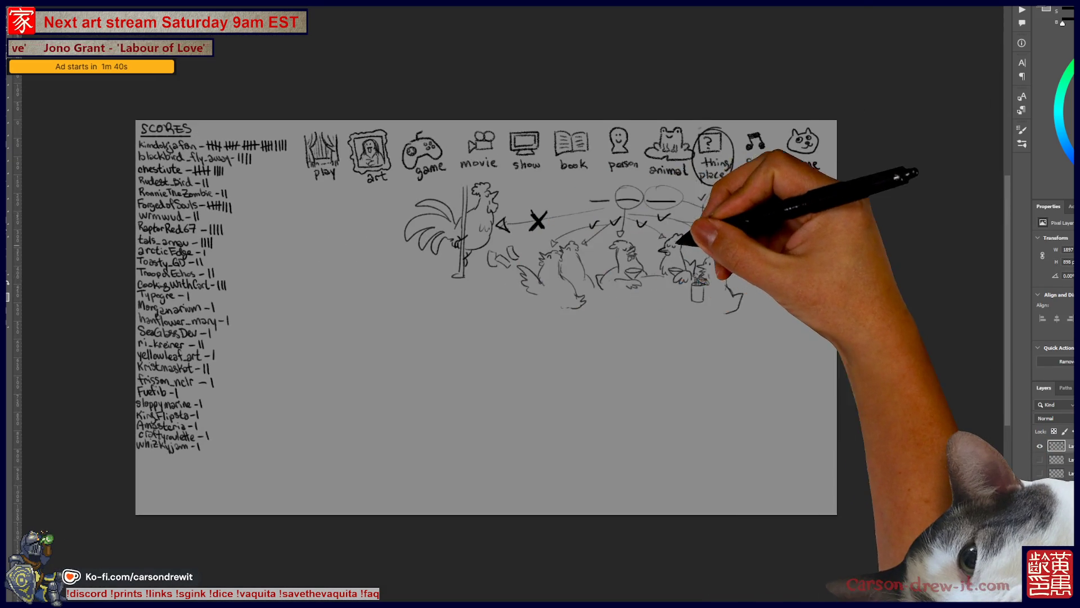
key(ctrl+plus)
key(ctrl+minus)
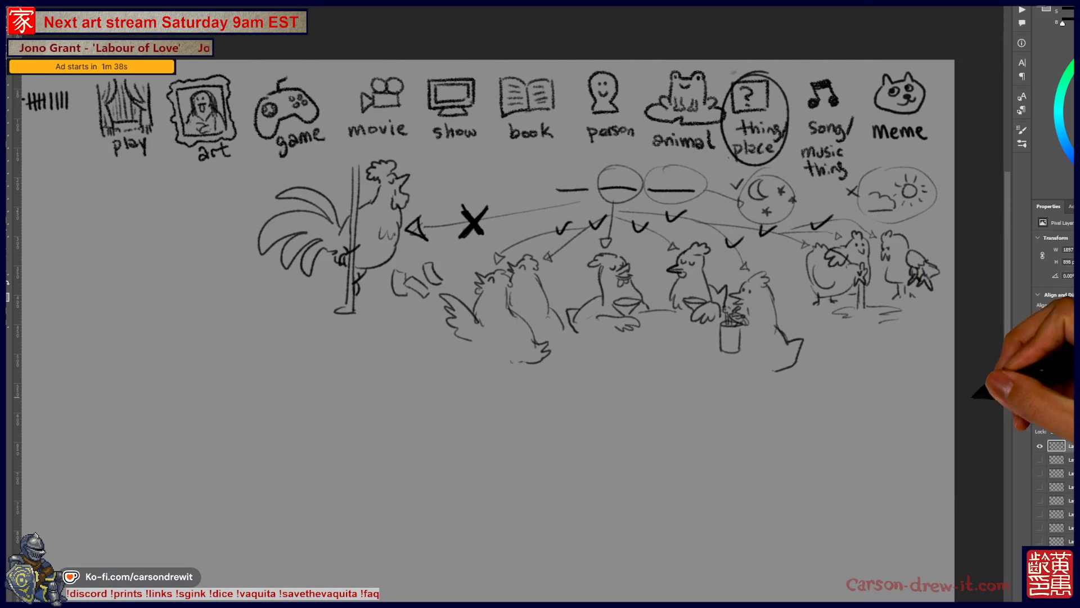
key(ctrl+minus)
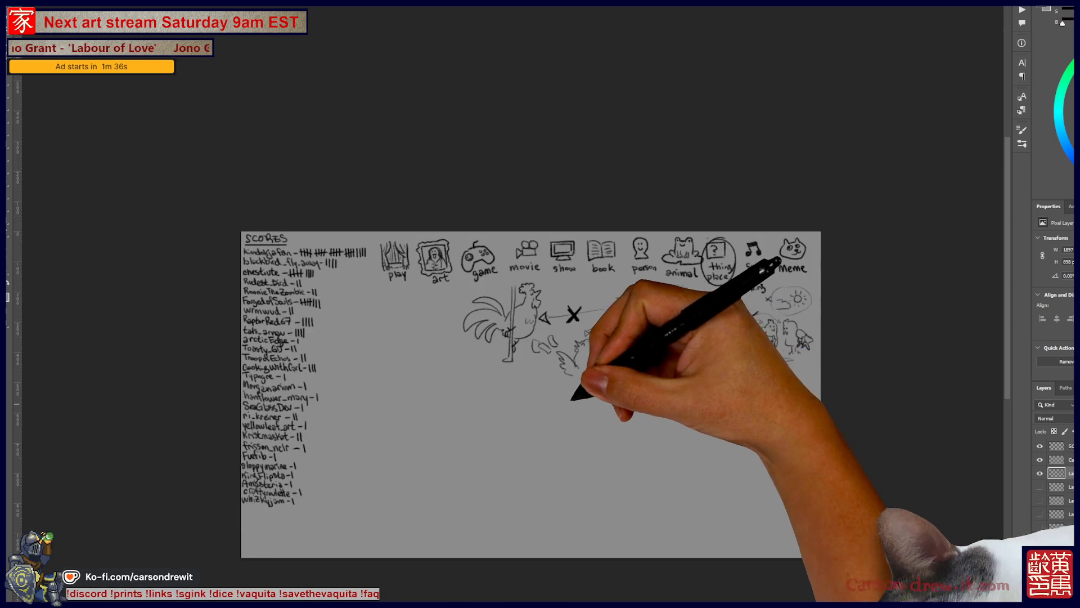
Step: Remove the score list's last stray line and hide the rooster and chickens sketch layer
click(1040, 460)
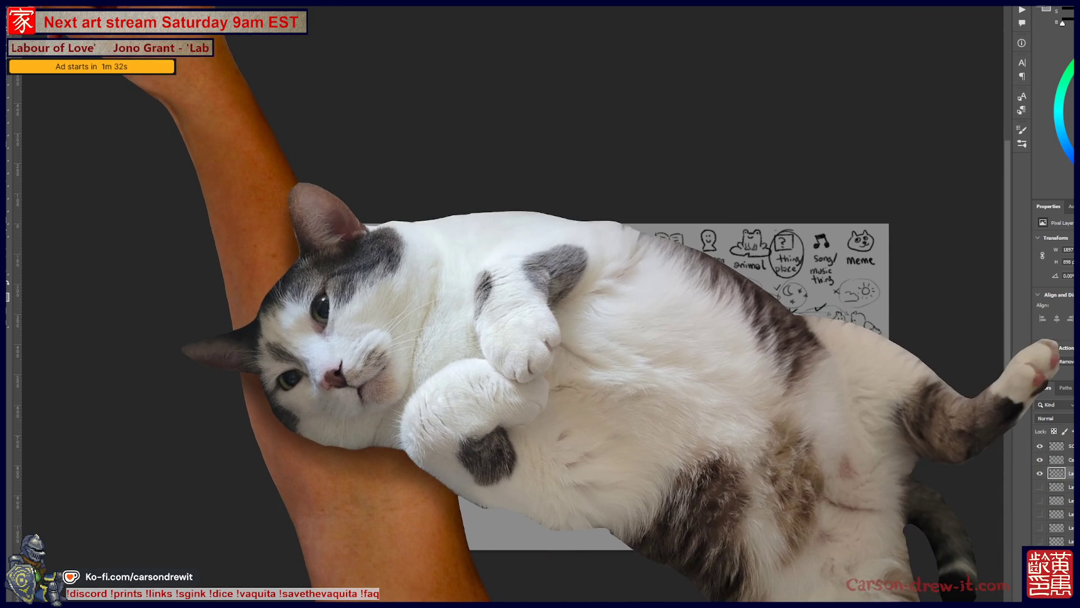
click(301, 223)
key(ctrl+z)
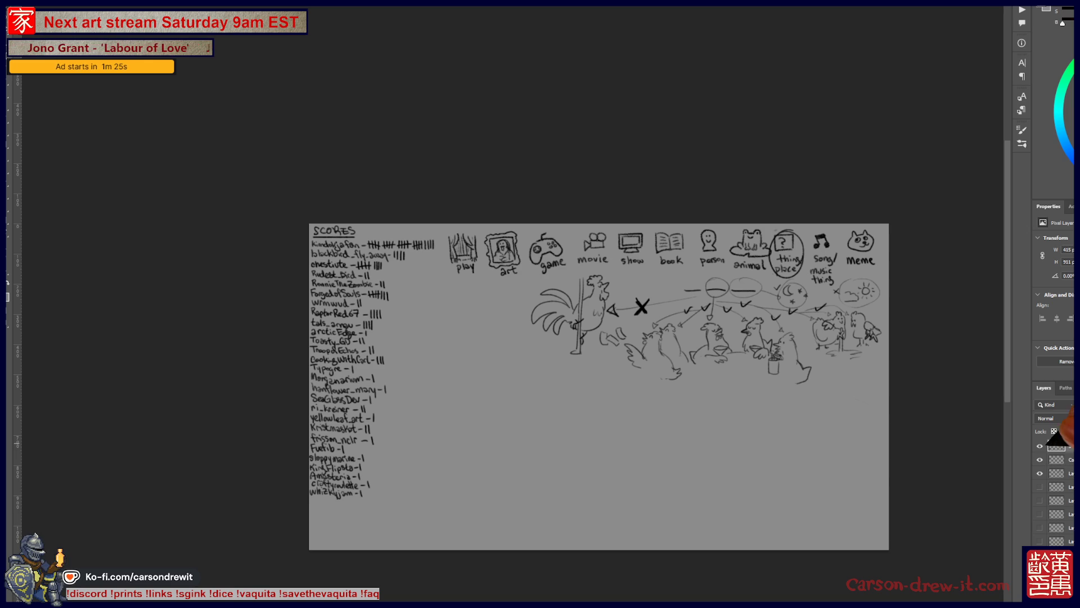
click(1040, 473)
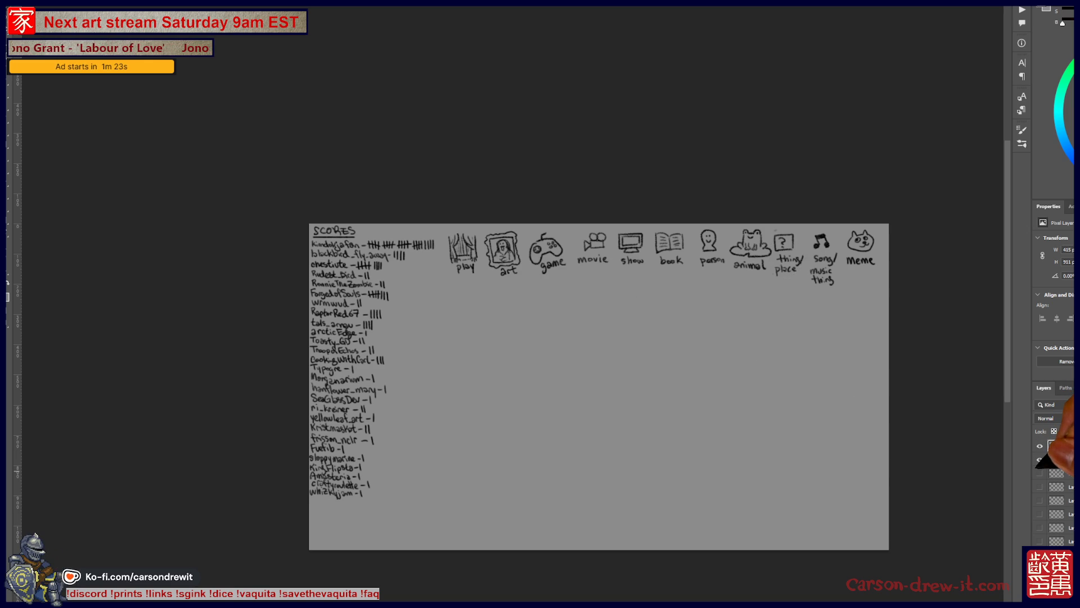
click(1041, 473)
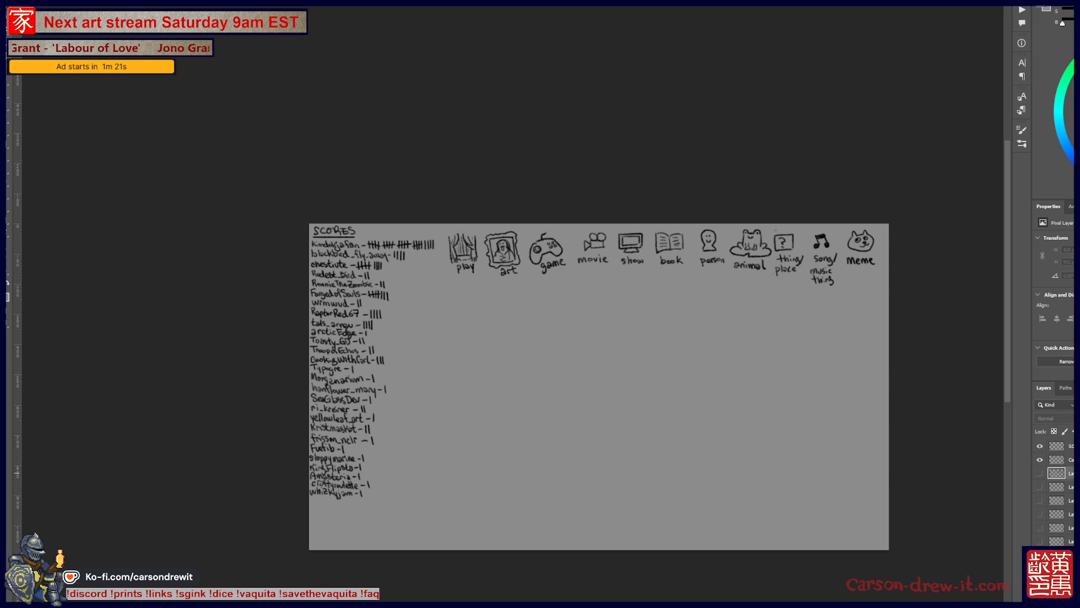
scroll(724, 308, up, 3)
scroll(736, 313, up, 1)
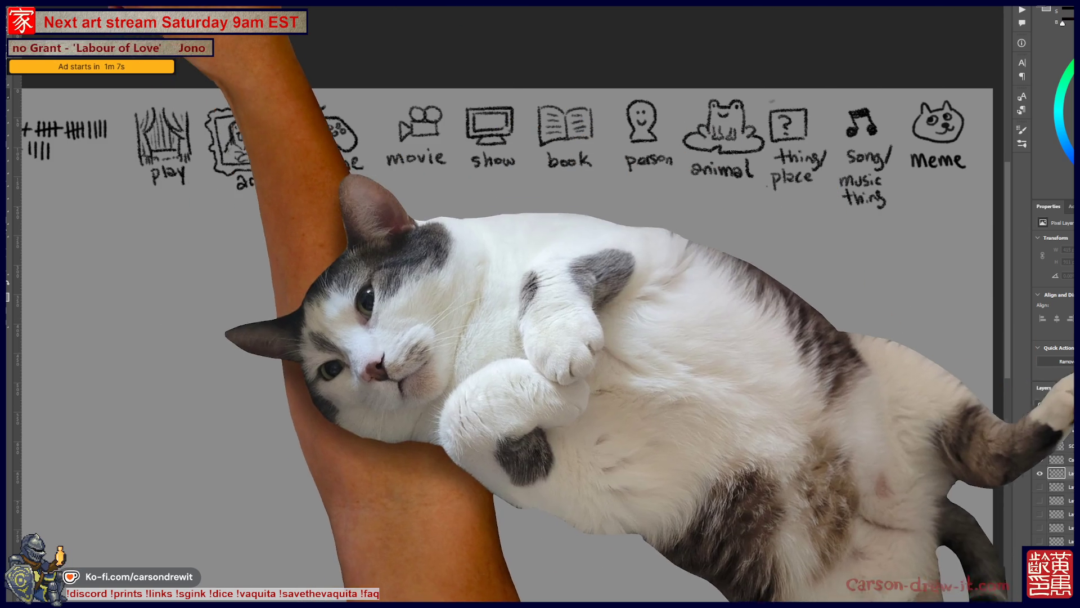
Step: Pick a pencil brush and draw a blank answer line under the category icons
click(43, 30)
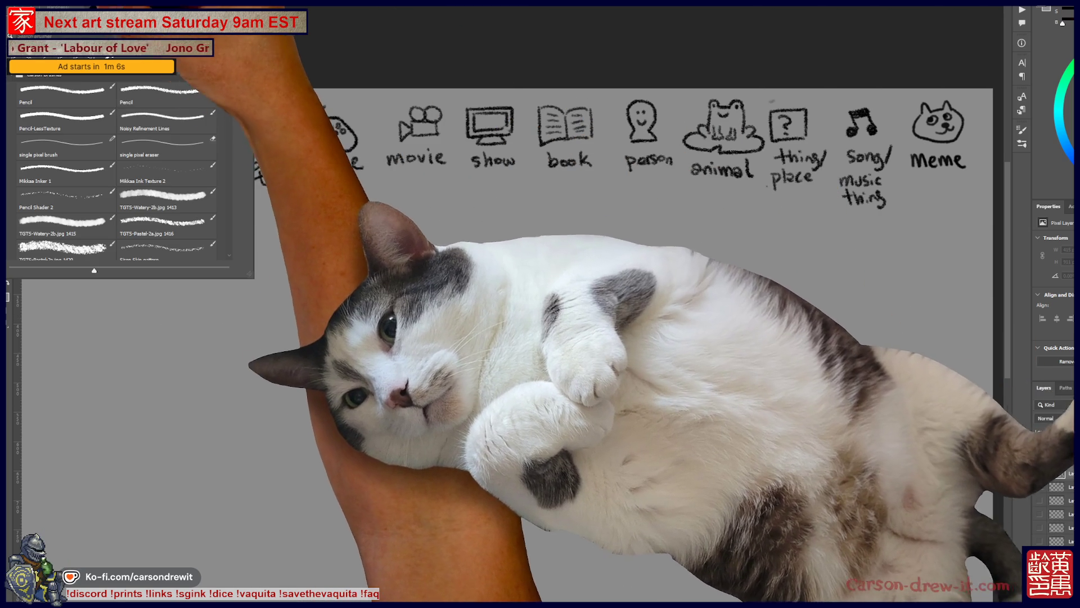
key(Escape)
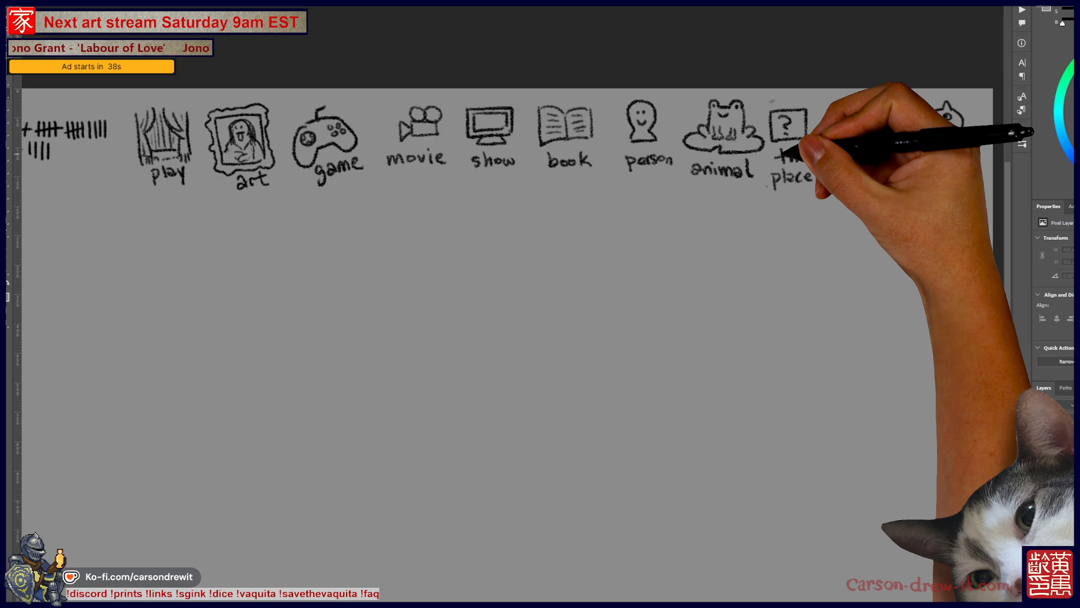
scroll(893, 151, up, 3)
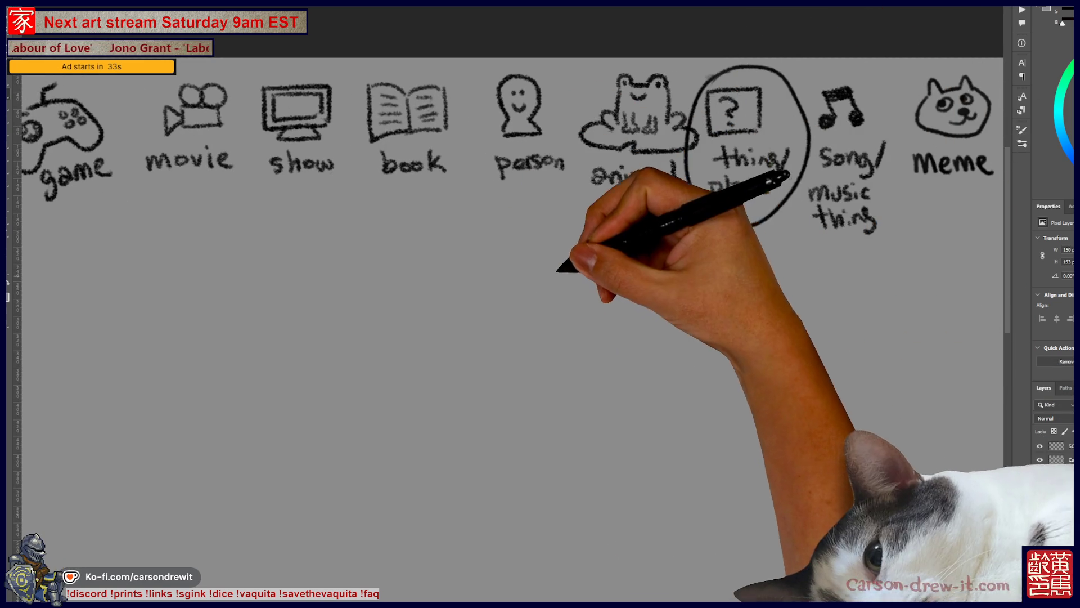
drag(527, 249, 647, 244)
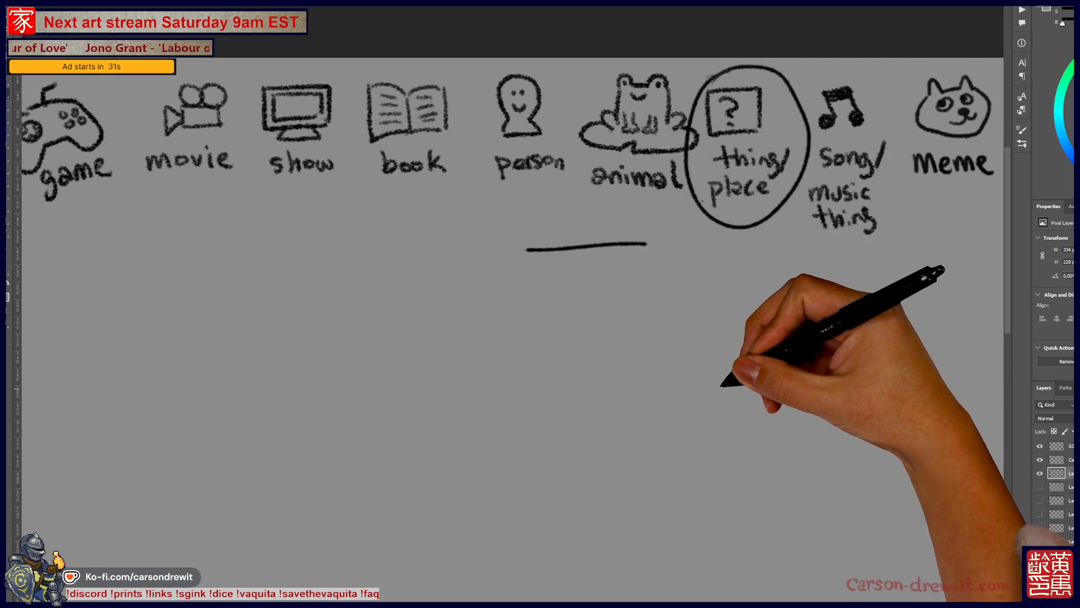
drag(507, 338, 586, 272)
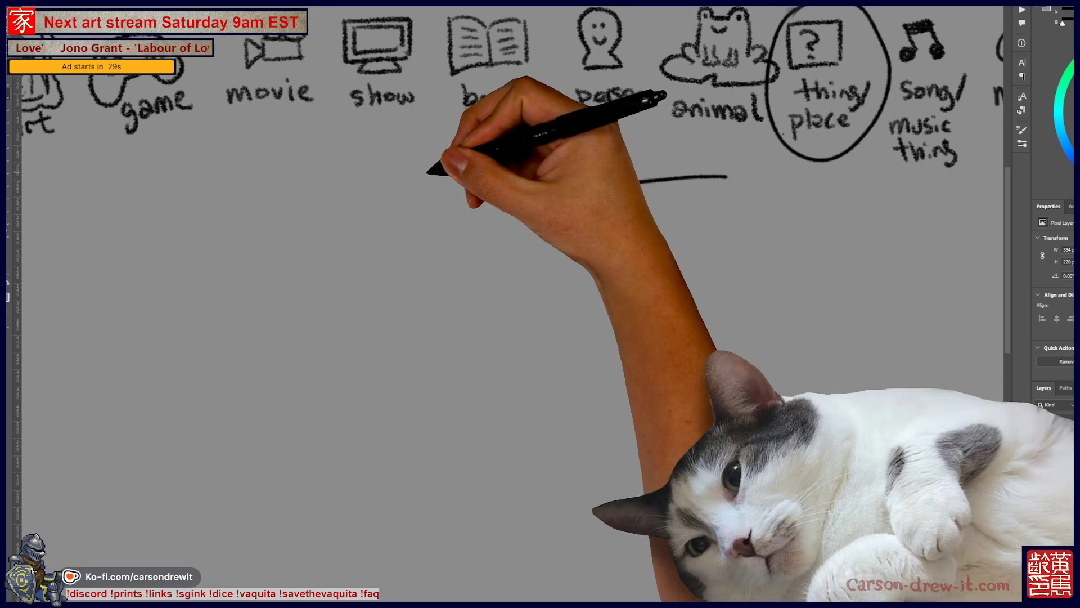
Step: Sketch an ellipse bread loaf with score marks and texture dashes along its bottom
drag(464, 367, 626, 314)
drag(466, 370, 629, 345)
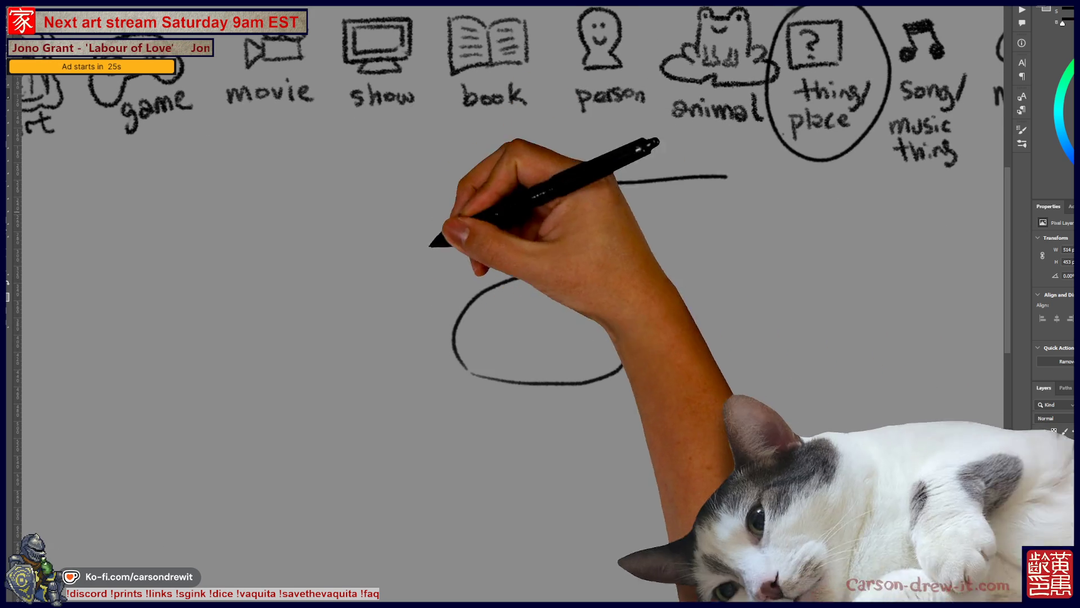
drag(505, 291, 553, 294)
drag(582, 288, 596, 295)
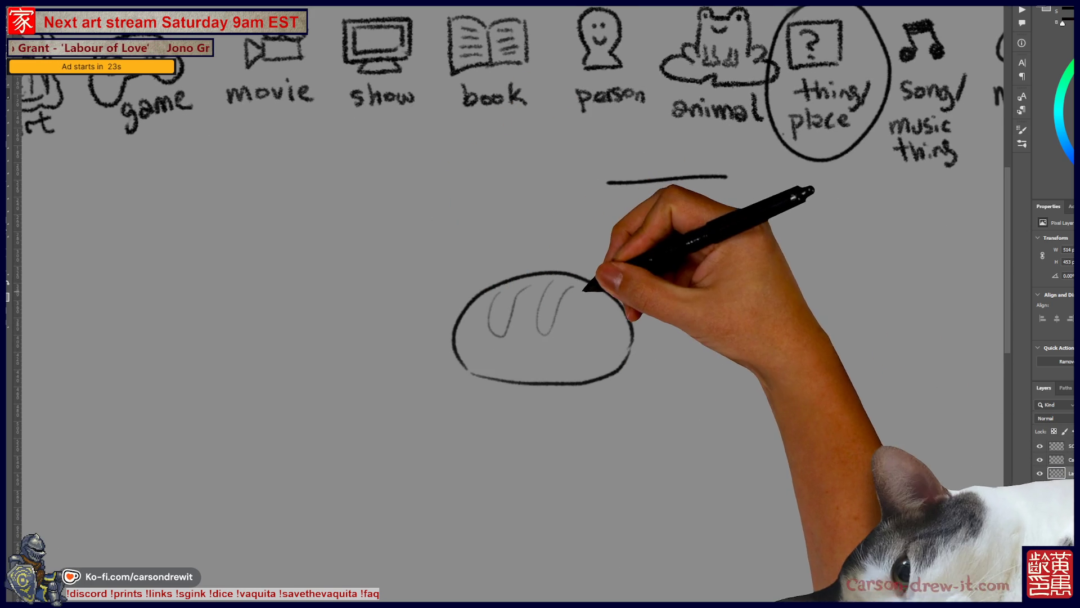
drag(499, 358, 625, 355)
mouse_move(682, 324)
mouse_down()
mouse_move(595, 342)
mouse_move(704, 313)
mouse_up()
Step: Outline a second sliced loaf to the right and speckle its crumb with dots
drag(581, 372, 701, 310)
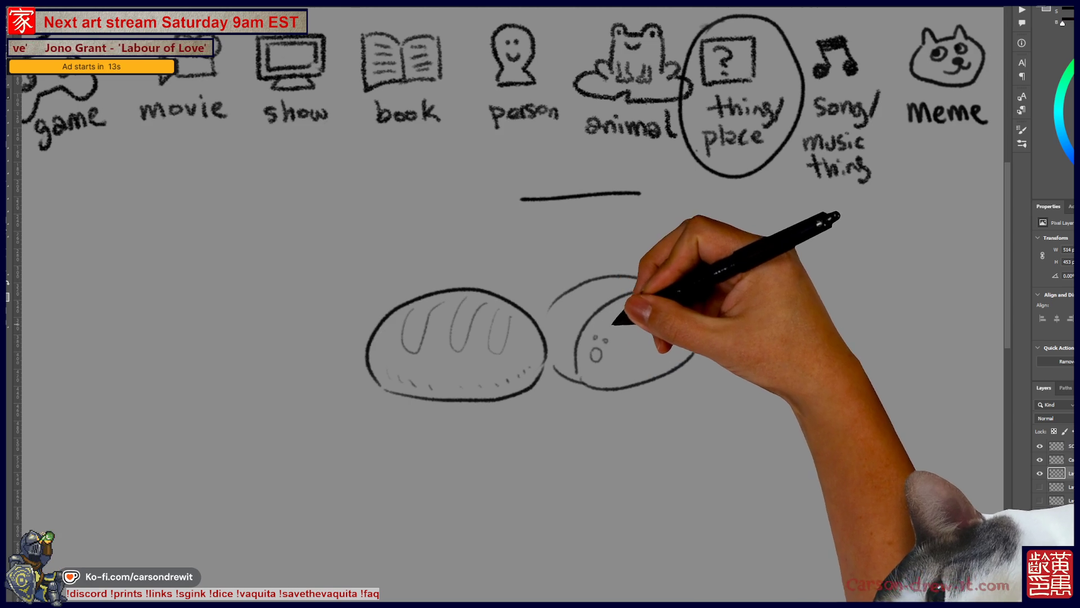
click(614, 326)
click(640, 323)
click(649, 321)
drag(657, 319, 661, 323)
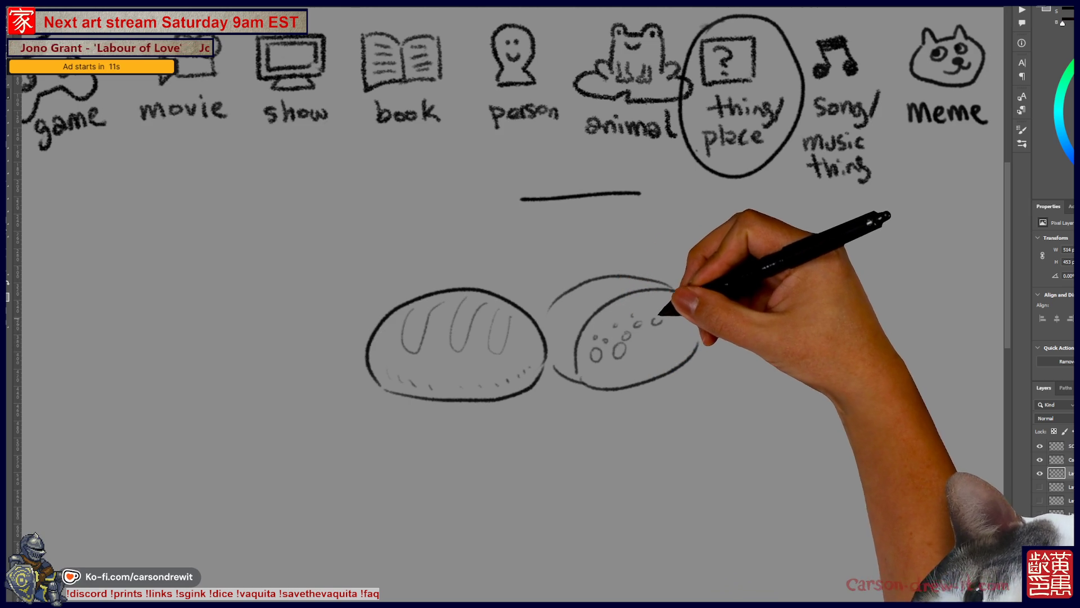
click(658, 303)
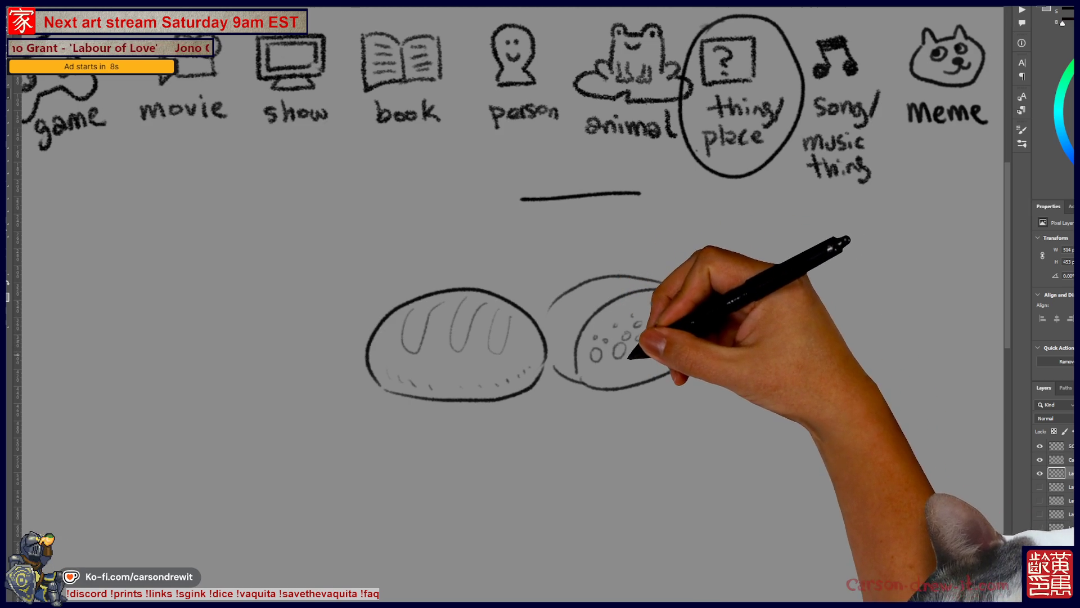
click(671, 342)
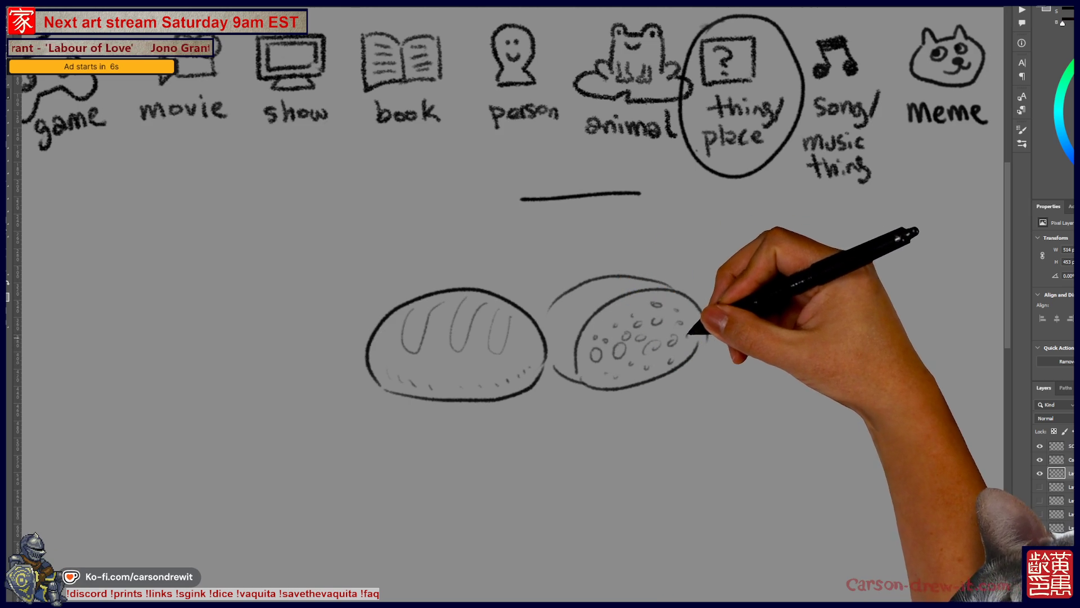
drag(667, 324, 622, 357)
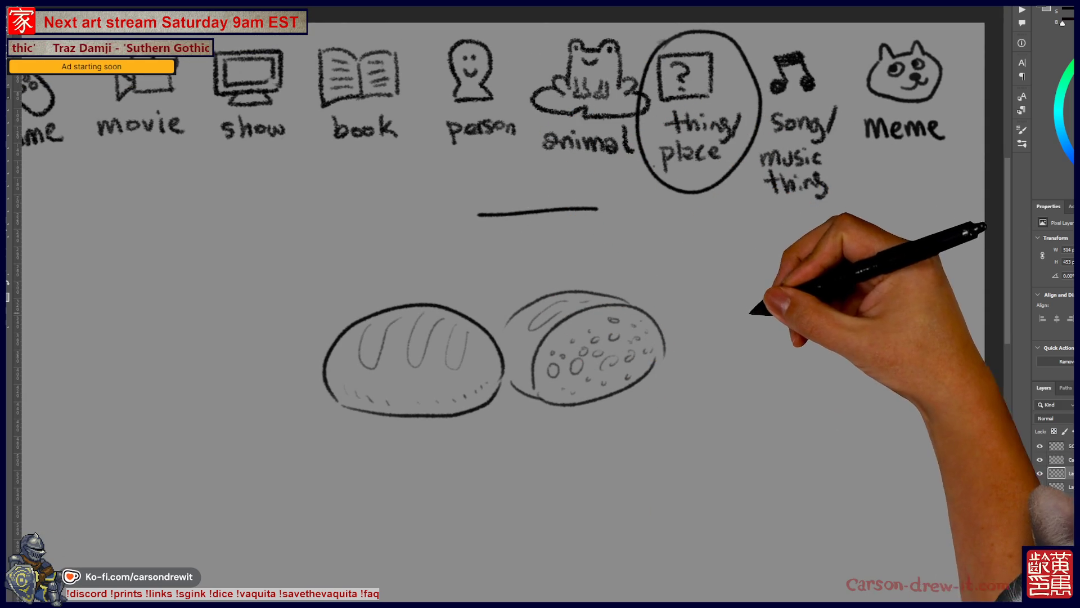
Step: Draw a frowning figure's head, eyes and body right of the loaves
mouse_move(800, 295)
mouse_down()
mouse_move(832, 257)
mouse_move(798, 361)
mouse_move(846, 369)
mouse_up()
click(807, 266)
click(821, 266)
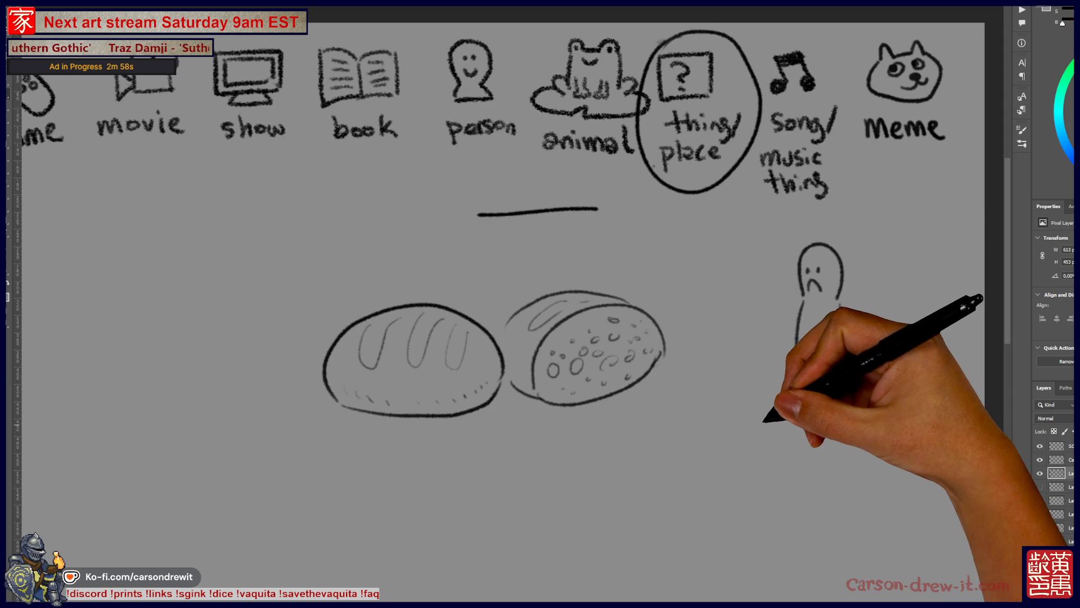
drag(767, 410, 733, 442)
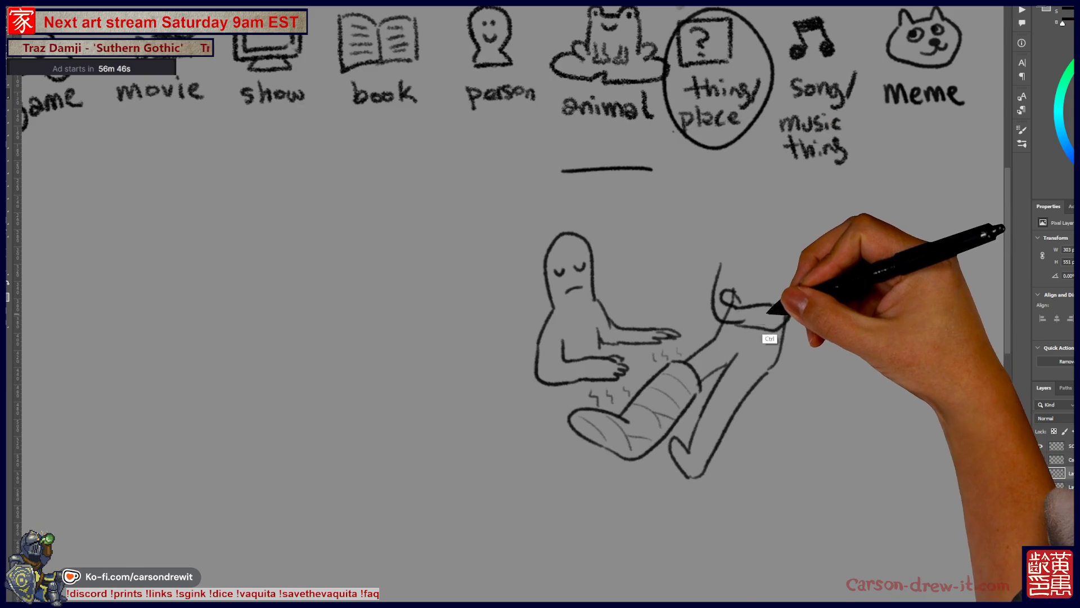
Step: Add the second figure's body and arm, then hide the healing sketch layer
mouse_move(723, 319)
mouse_down()
mouse_move(788, 312)
mouse_move(769, 211)
mouse_move(760, 240)
mouse_up()
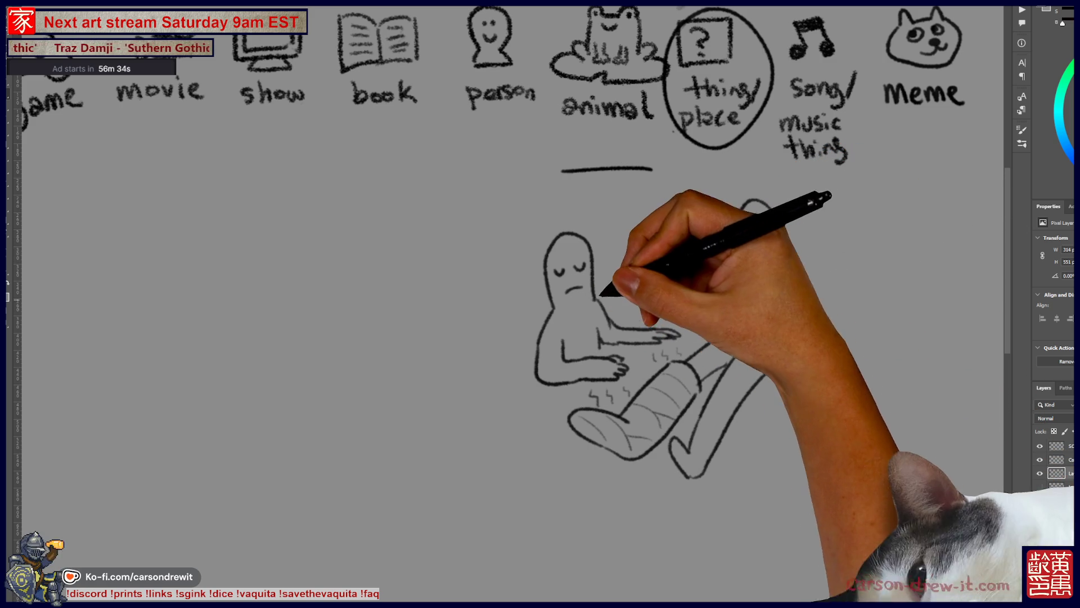
mouse_move(654, 320)
mouse_down()
mouse_move(645, 301)
mouse_move(661, 297)
mouse_move(632, 289)
mouse_move(679, 285)
mouse_move(673, 277)
mouse_up()
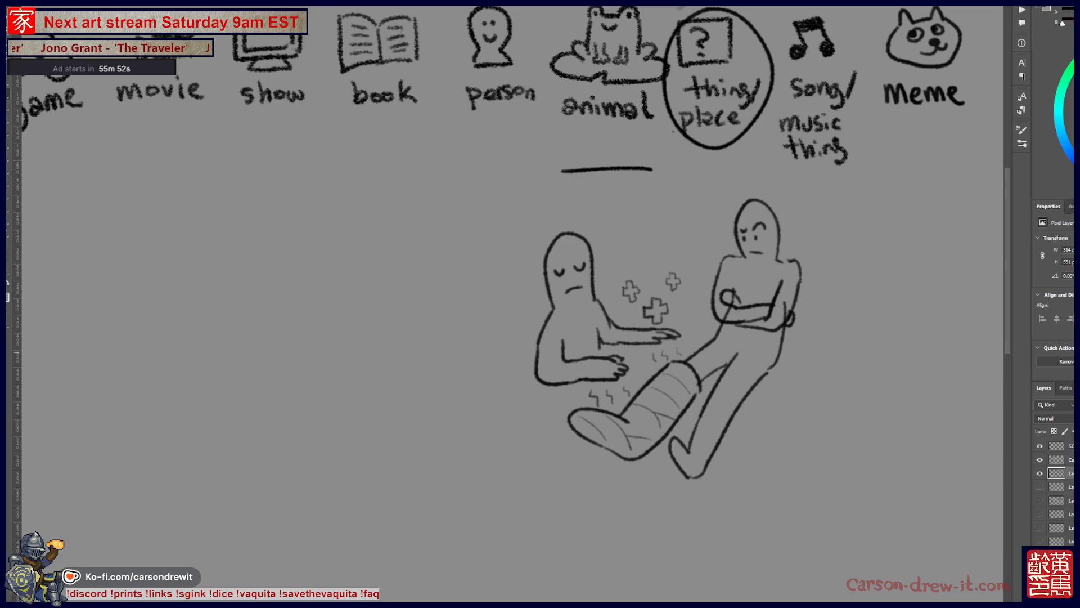
click(1040, 473)
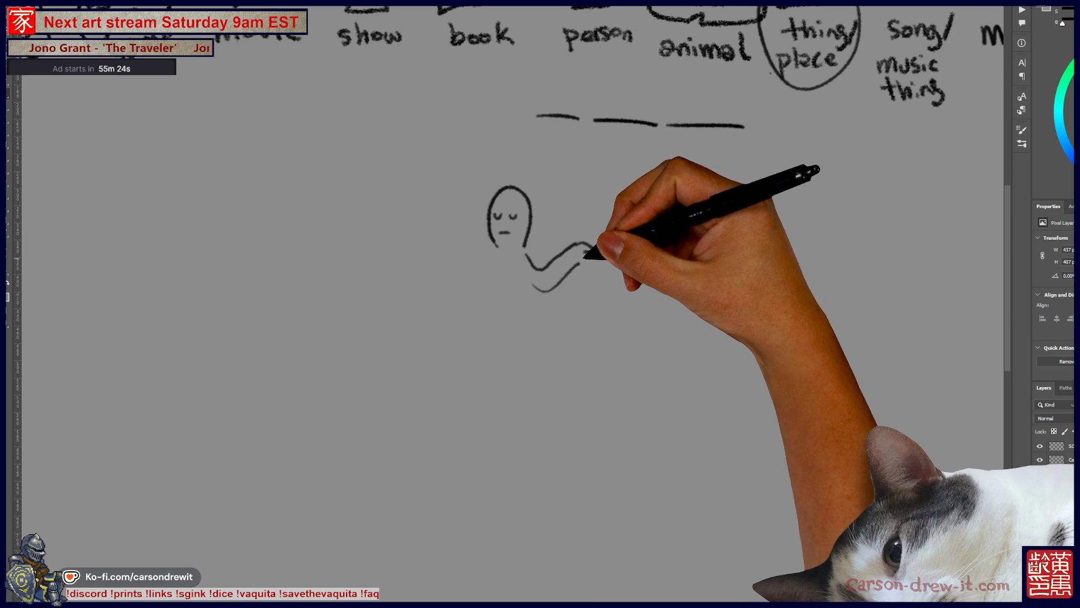
Step: Draw the smiling host's body, legs, arms and hand holding a martini glass
drag(575, 249, 594, 269)
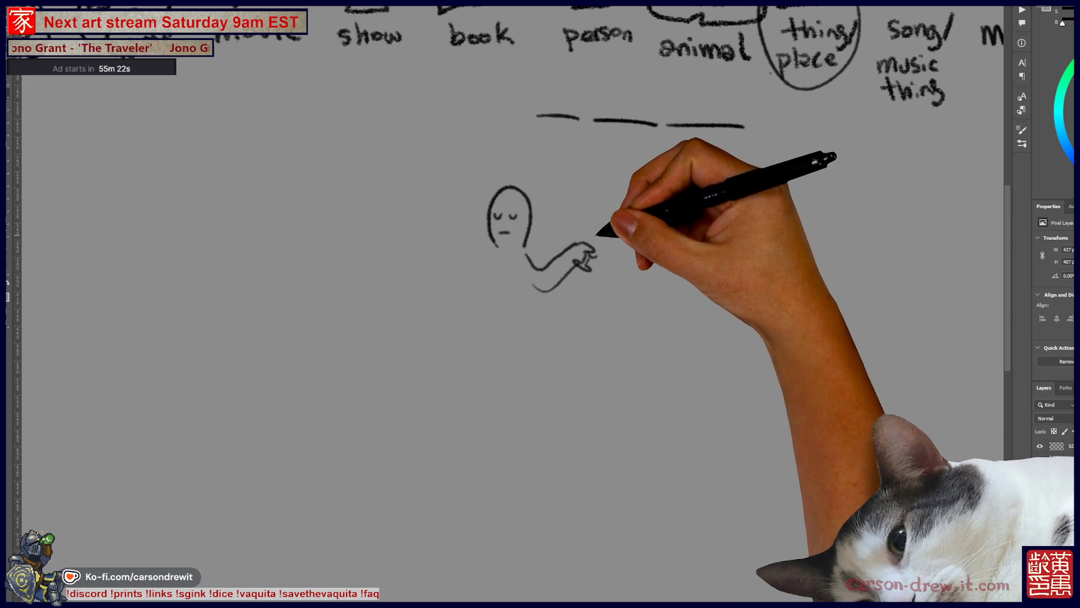
drag(588, 226, 613, 241)
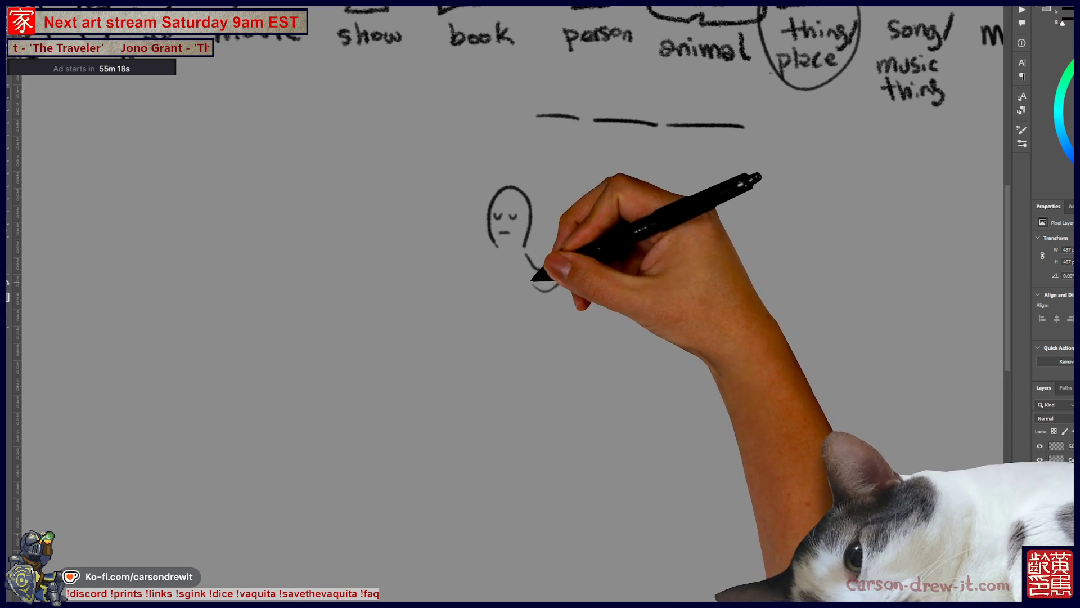
drag(530, 285, 530, 322)
drag(493, 250, 486, 315)
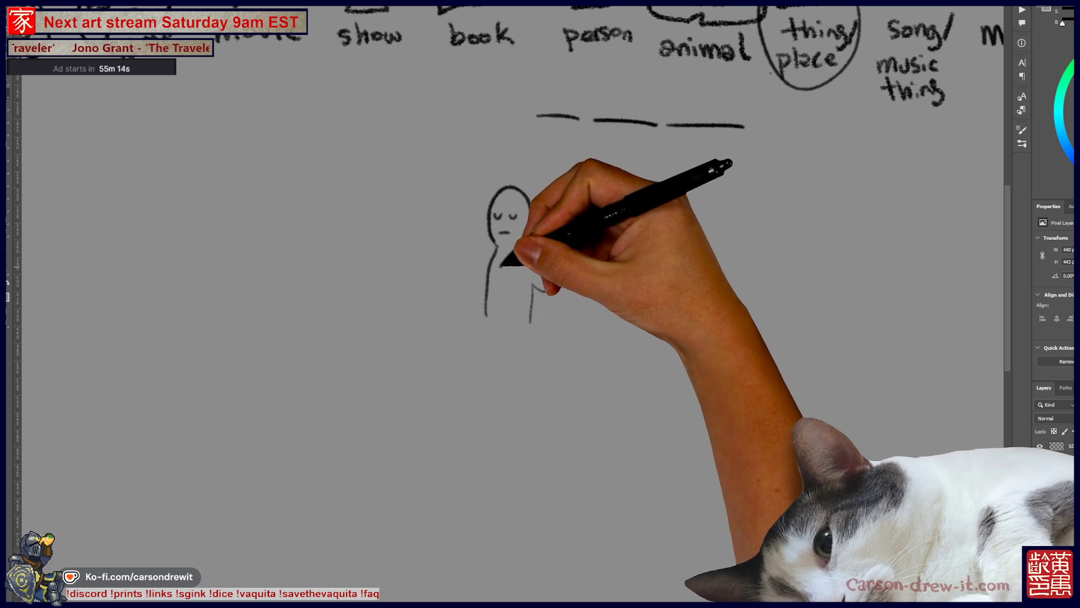
drag(525, 254, 586, 228)
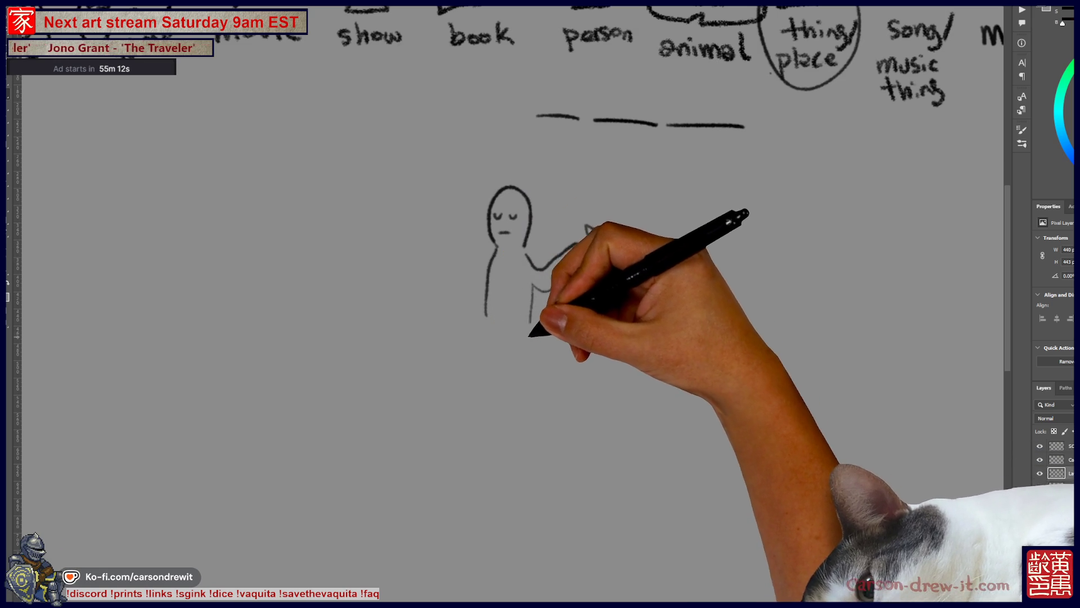
drag(530, 323, 530, 406)
mouse_move(488, 316)
mouse_down()
mouse_move(524, 409)
mouse_move(499, 408)
mouse_up()
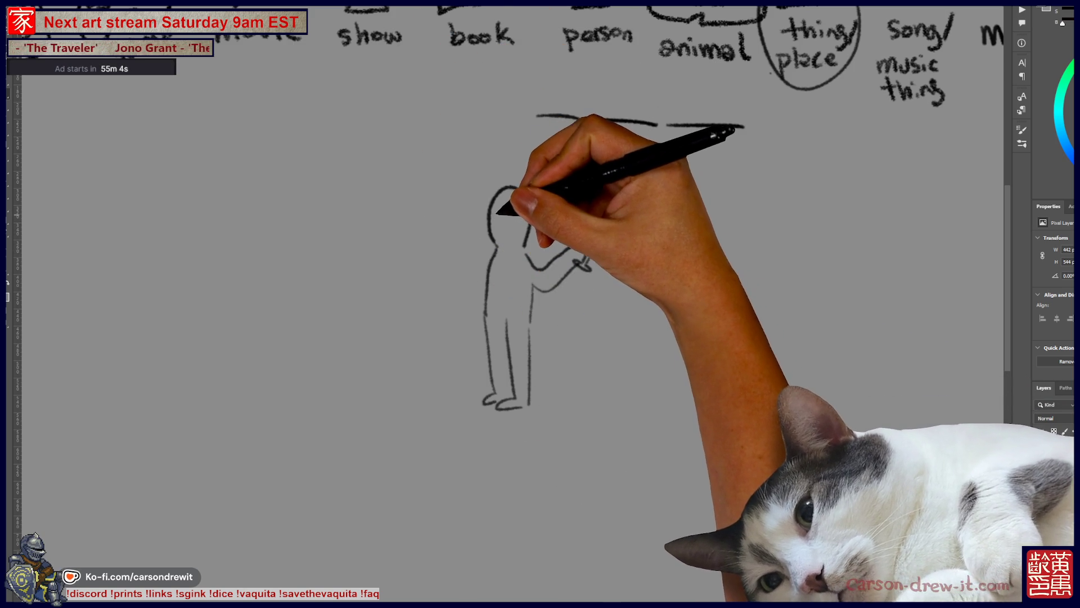
drag(504, 211, 515, 213)
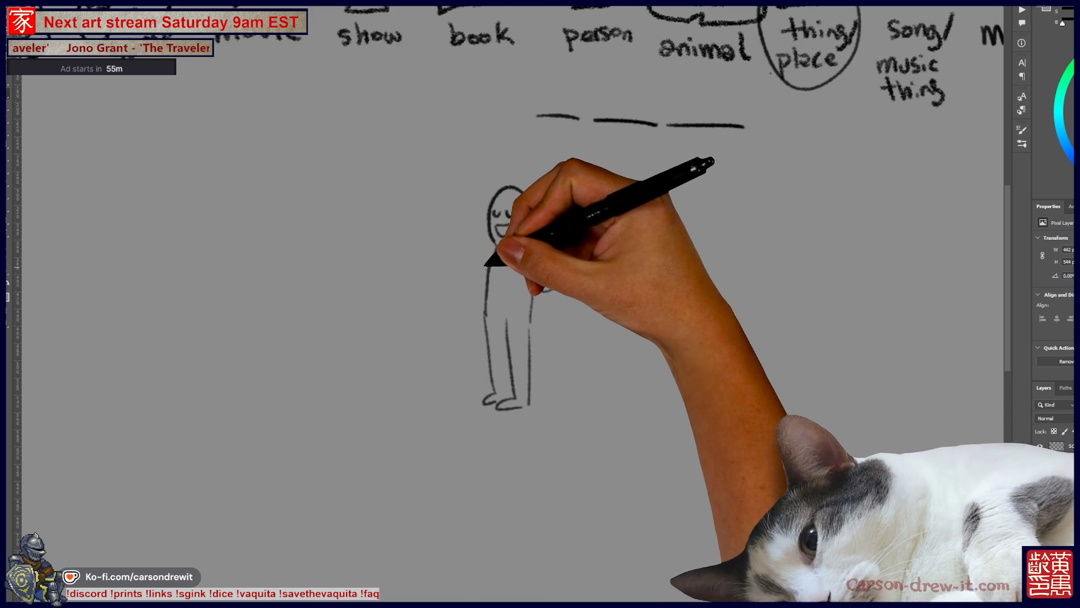
mouse_move(470, 250)
mouse_down()
mouse_move(445, 258)
mouse_move(490, 283)
mouse_move(565, 272)
mouse_up()
Step: Draw a curly-haired woman in a long dress holding a small cup beside him
drag(372, 225, 438, 209)
drag(537, 116, 580, 116)
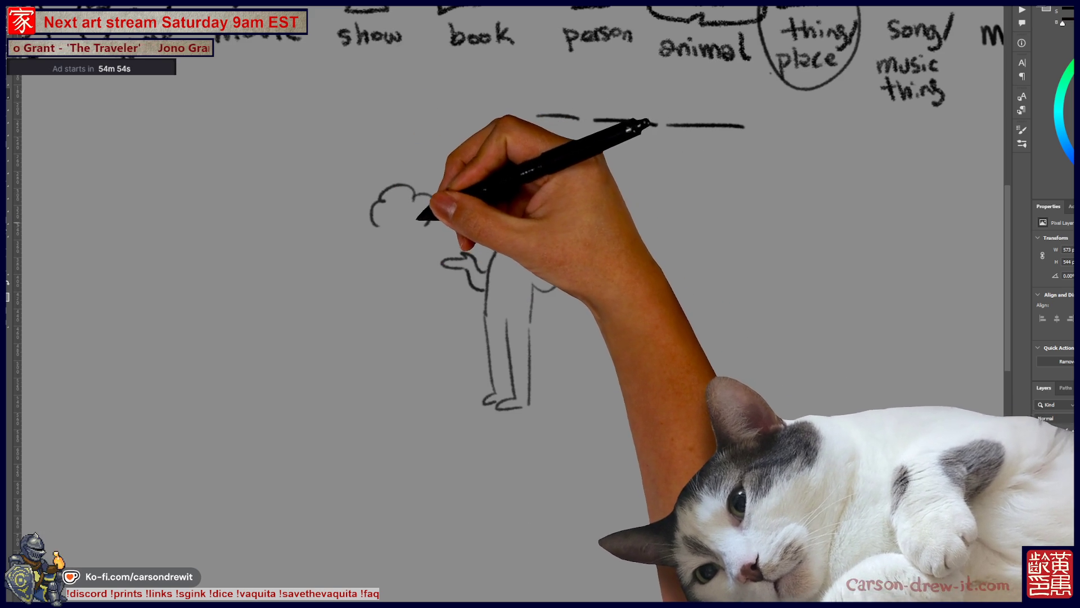
click(408, 227)
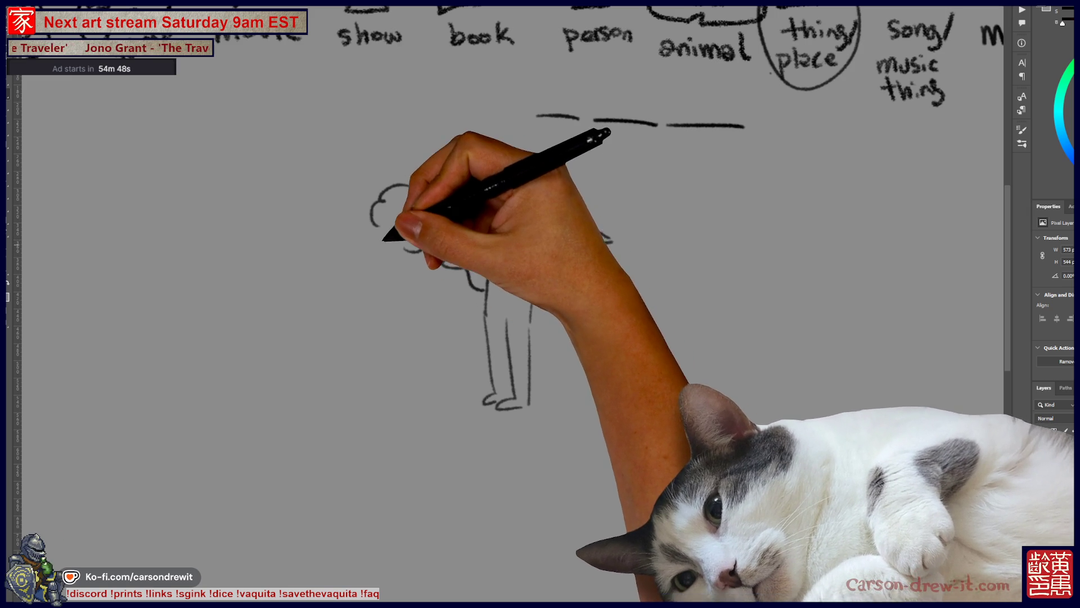
mouse_move(384, 245)
mouse_down()
mouse_move(395, 259)
mouse_move(387, 284)
mouse_up()
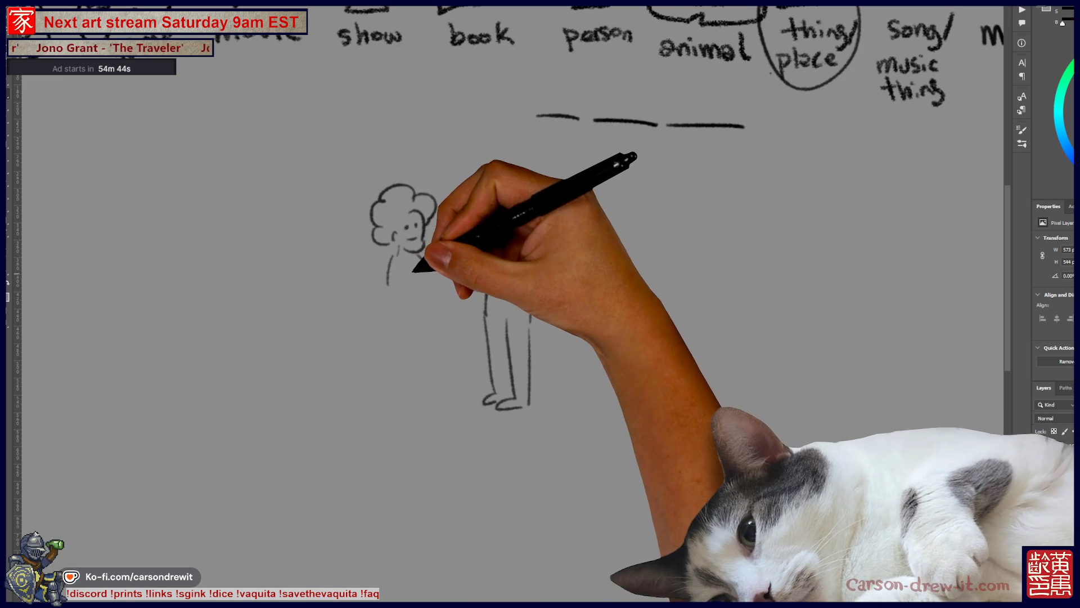
drag(405, 275, 429, 289)
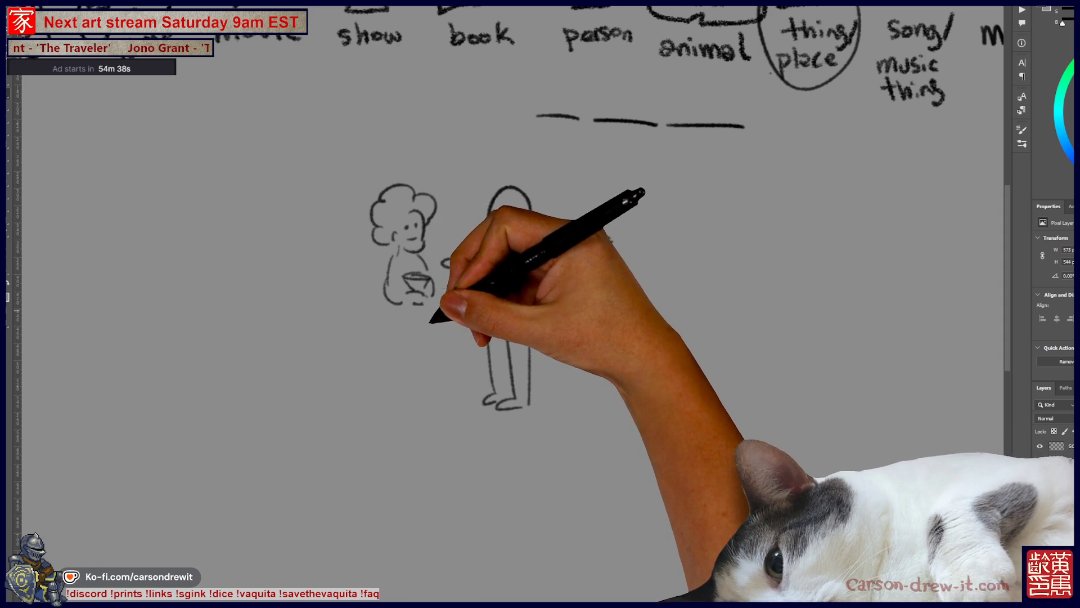
drag(390, 302, 387, 404)
drag(430, 298, 440, 406)
mouse_move(555, 234)
mouse_down()
mouse_move(504, 248)
mouse_move(561, 254)
mouse_move(530, 284)
mouse_move(611, 301)
mouse_move(532, 305)
mouse_move(606, 306)
mouse_up()
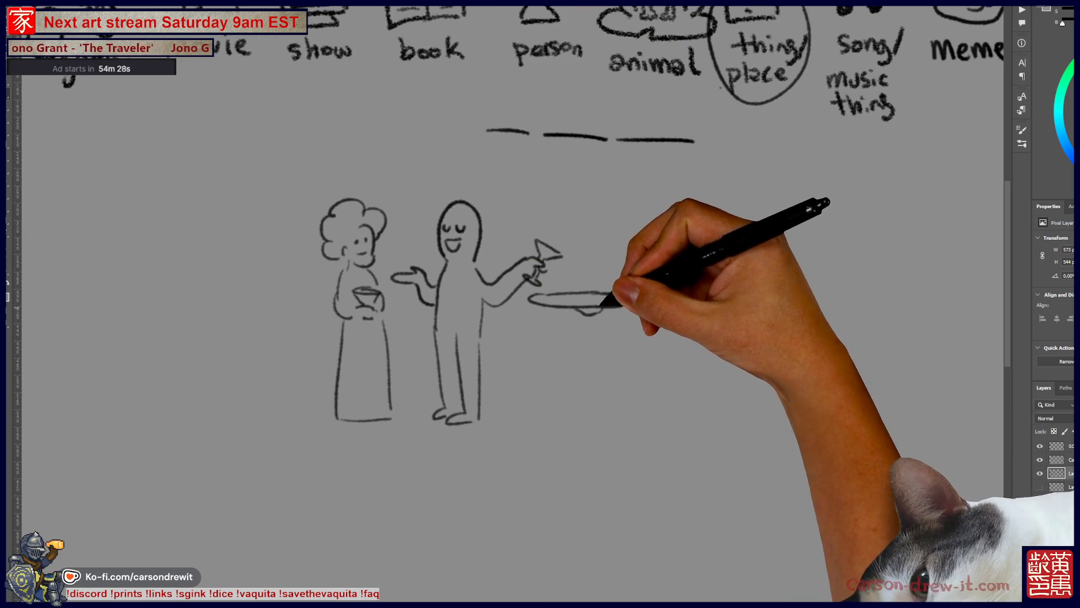
Step: Sketch the robot waiter's tall head and body outline behind the tray
drag(609, 288, 617, 272)
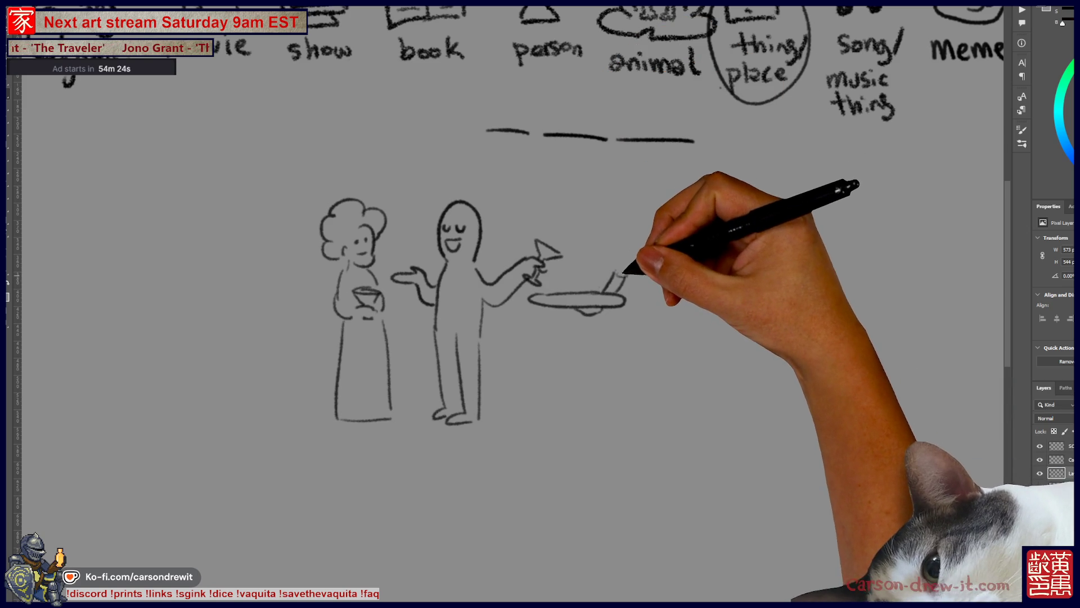
mouse_move(616, 272)
mouse_down()
mouse_move(613, 229)
mouse_move(627, 279)
mouse_up()
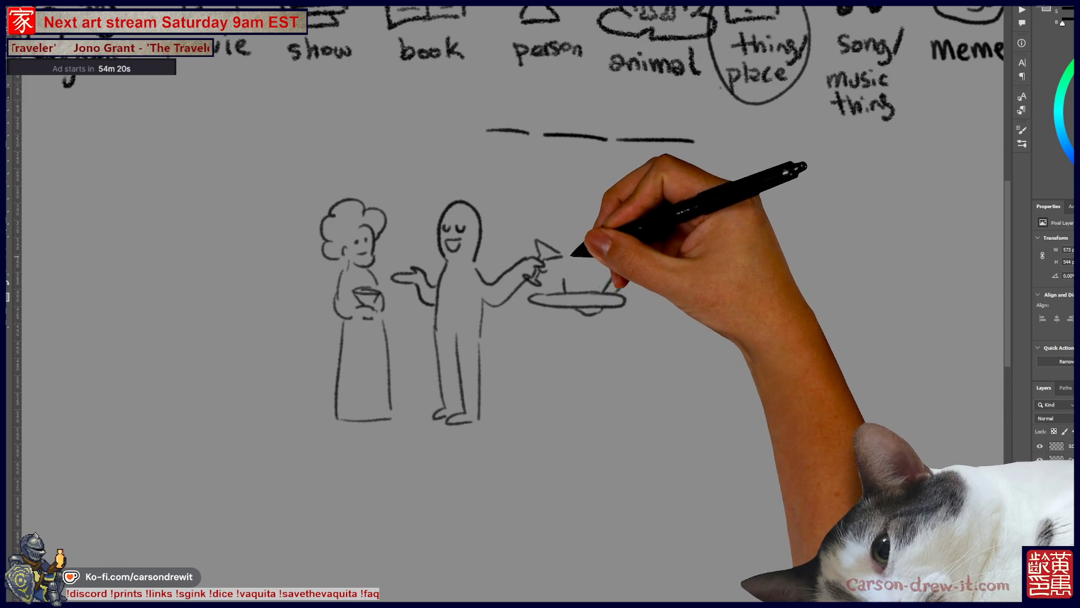
mouse_move(555, 279)
mouse_down()
mouse_move(560, 231)
mouse_move(610, 228)
mouse_up()
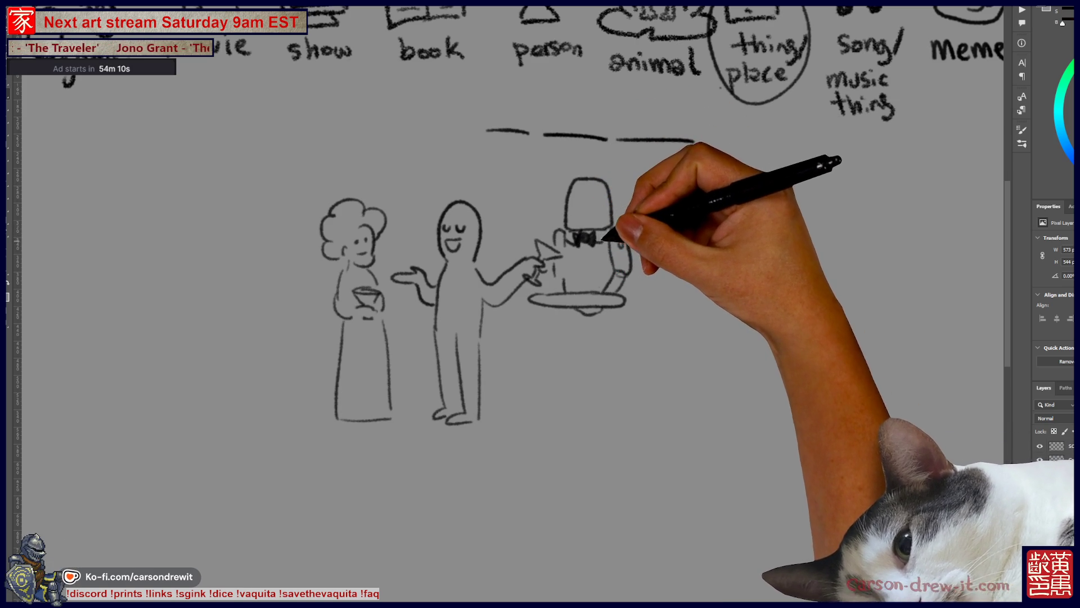
mouse_move(623, 241)
mouse_down()
mouse_move(601, 279)
mouse_move(598, 222)
mouse_move(583, 287)
mouse_up()
Step: Add the robot's jacket lines, antenna, lower body with wheels and a floor line
mouse_move(580, 219)
mouse_down()
mouse_move(596, 216)
mouse_move(601, 192)
mouse_up()
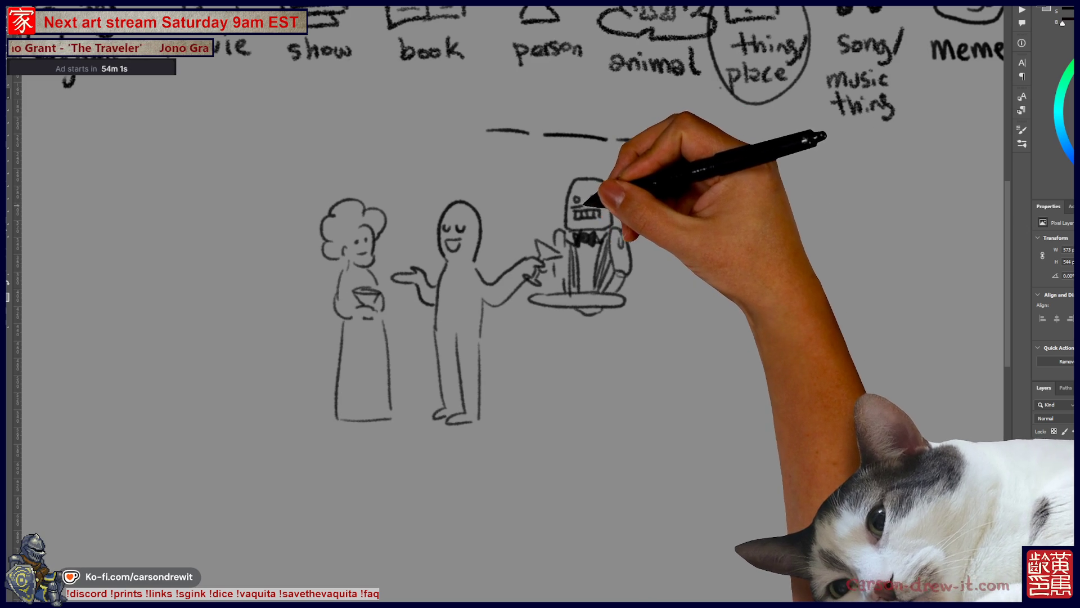
drag(616, 193, 626, 186)
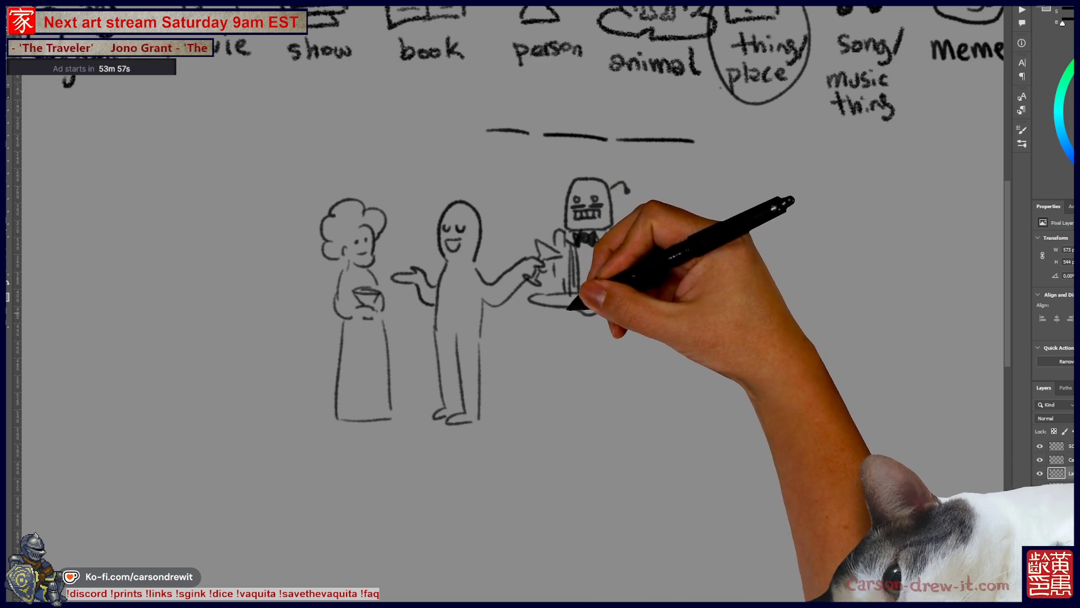
mouse_move(574, 309)
mouse_down()
mouse_move(561, 389)
mouse_move(567, 397)
mouse_move(615, 381)
mouse_move(599, 380)
mouse_move(620, 404)
mouse_up()
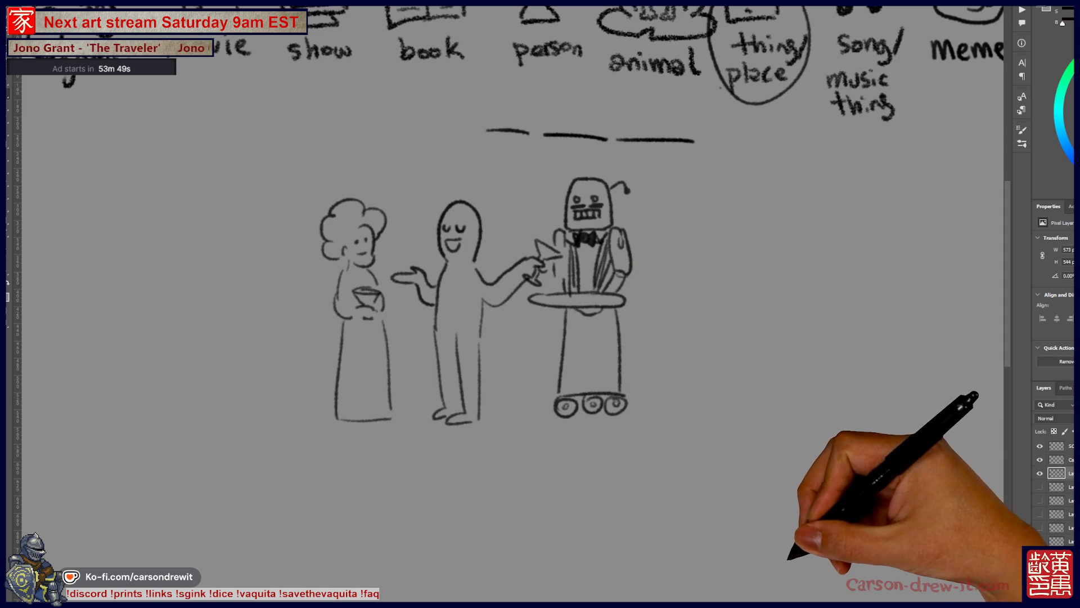
drag(645, 395, 811, 413)
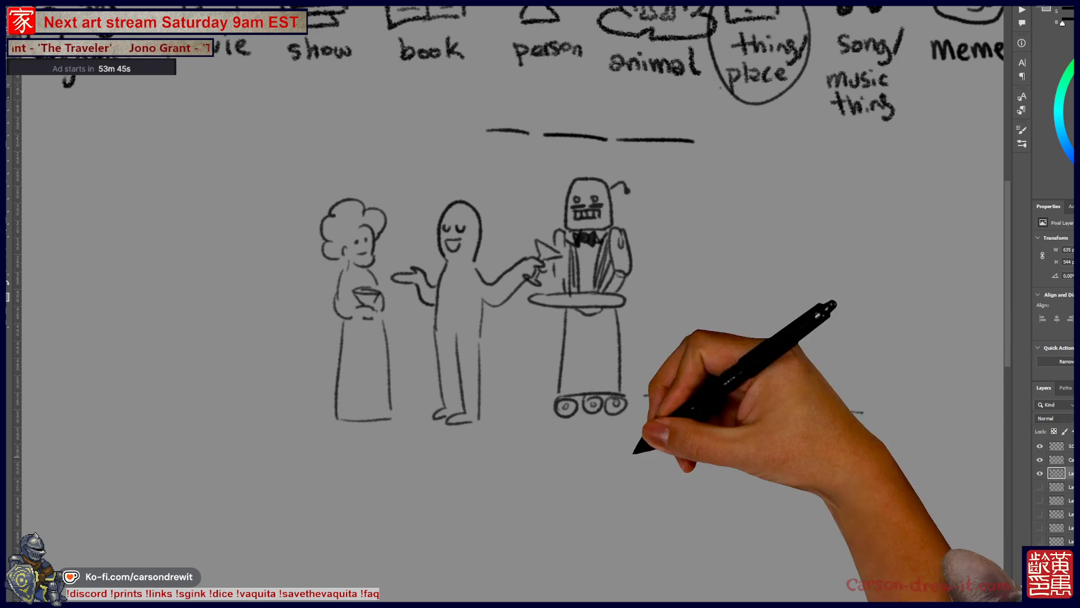
scroll(633, 308, up, 2)
Step: Draw a speech bubble around the three blanks and hatch the robot's lower body and torso
mouse_move(582, 127)
mouse_down()
mouse_move(711, 220)
mouse_move(694, 277)
mouse_up()
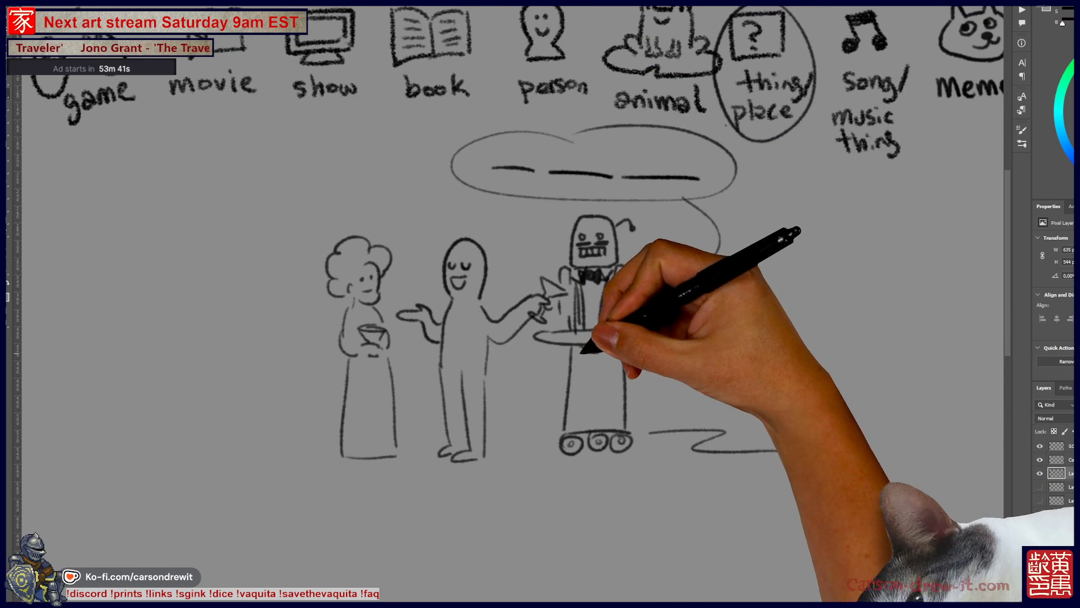
mouse_move(570, 384)
mouse_down()
mouse_move(622, 361)
mouse_move(586, 439)
mouse_move(623, 361)
mouse_move(617, 253)
mouse_move(640, 289)
mouse_move(624, 323)
mouse_up()
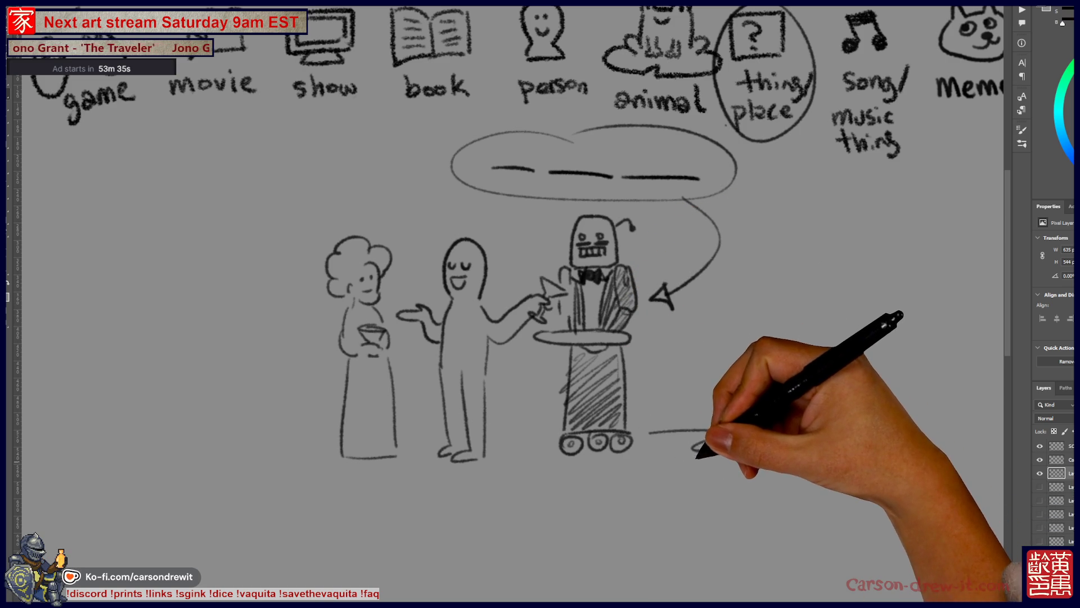
mouse_move(629, 277)
mouse_down()
mouse_move(601, 270)
mouse_move(591, 325)
mouse_up()
Step: Hatch the left side of the robot's jacket, fill its bow tie and draw an arrow from the bubble to the robot
drag(591, 279, 583, 325)
drag(591, 279, 612, 276)
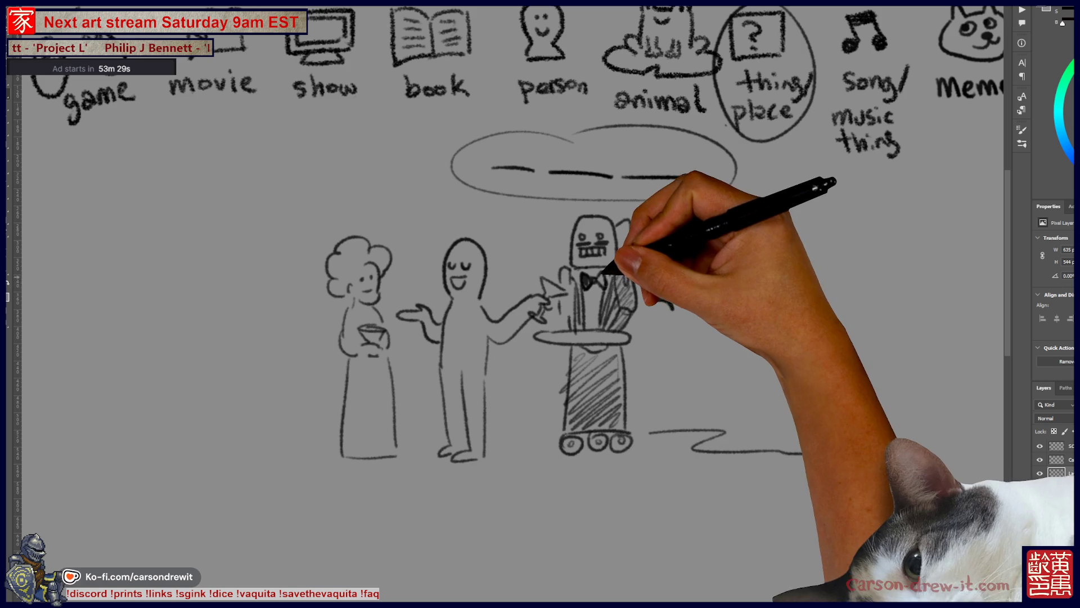
drag(684, 198, 672, 308)
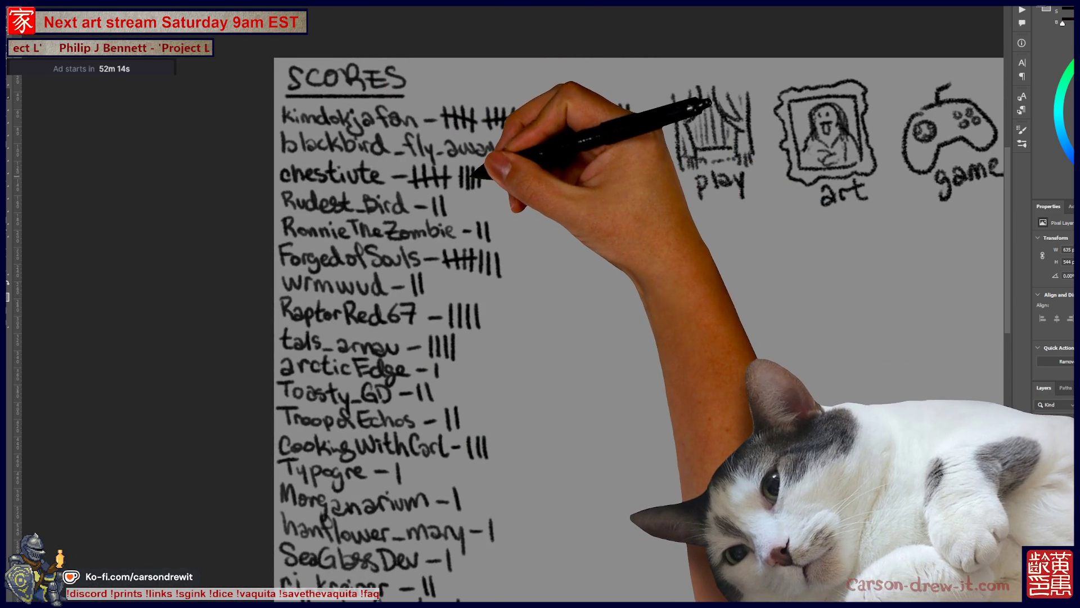
scroll(639, 319, down, 5)
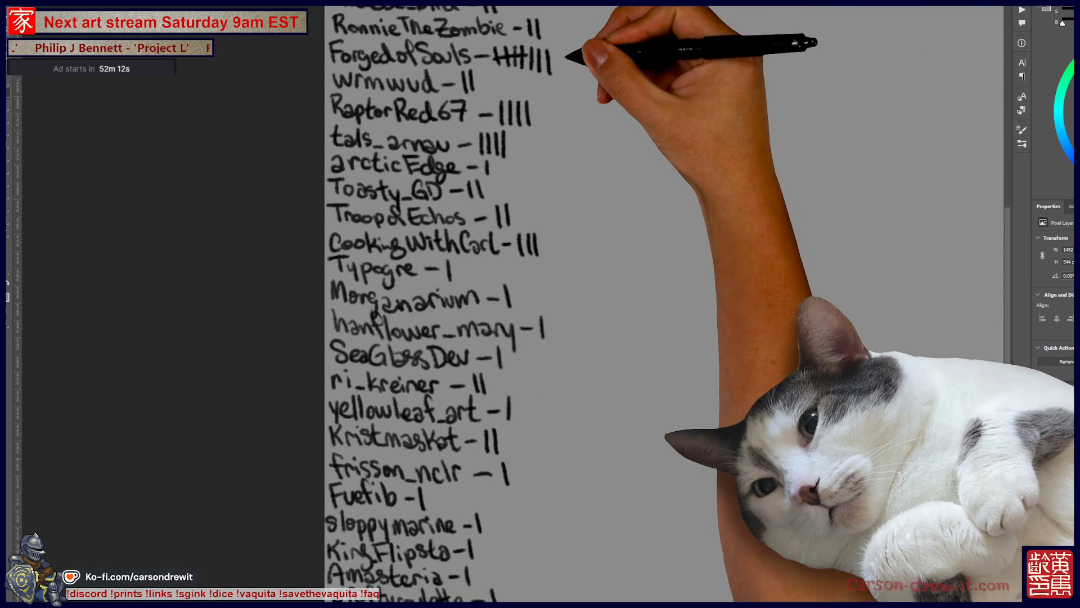
scroll(540, 304, down, 3)
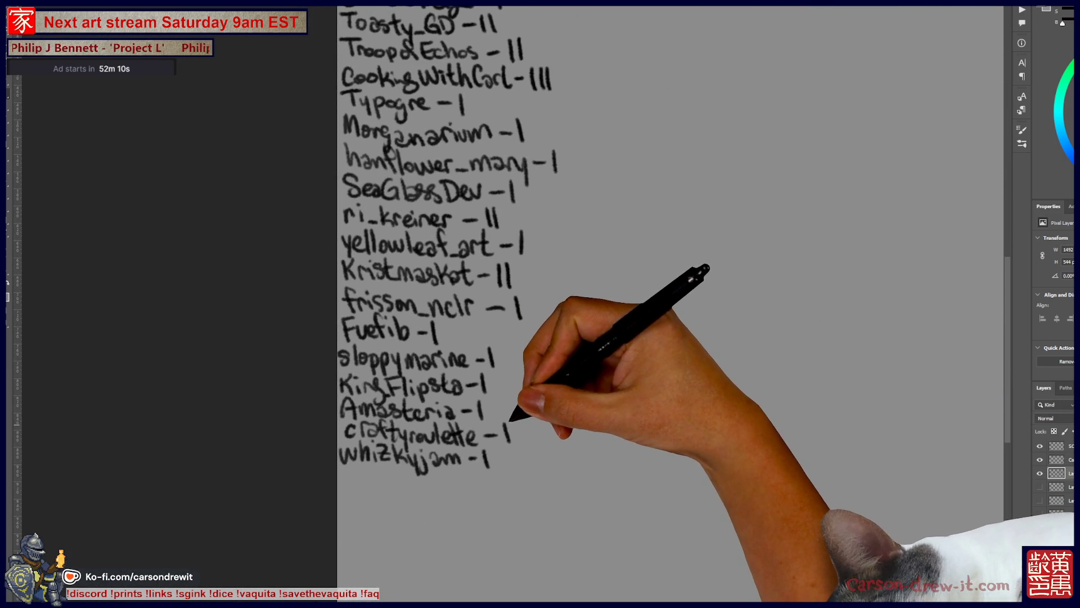
drag(518, 423, 515, 442)
Step: Redo the second tally mark after craftyroulette in the SCORES list
key(ctrl+z)
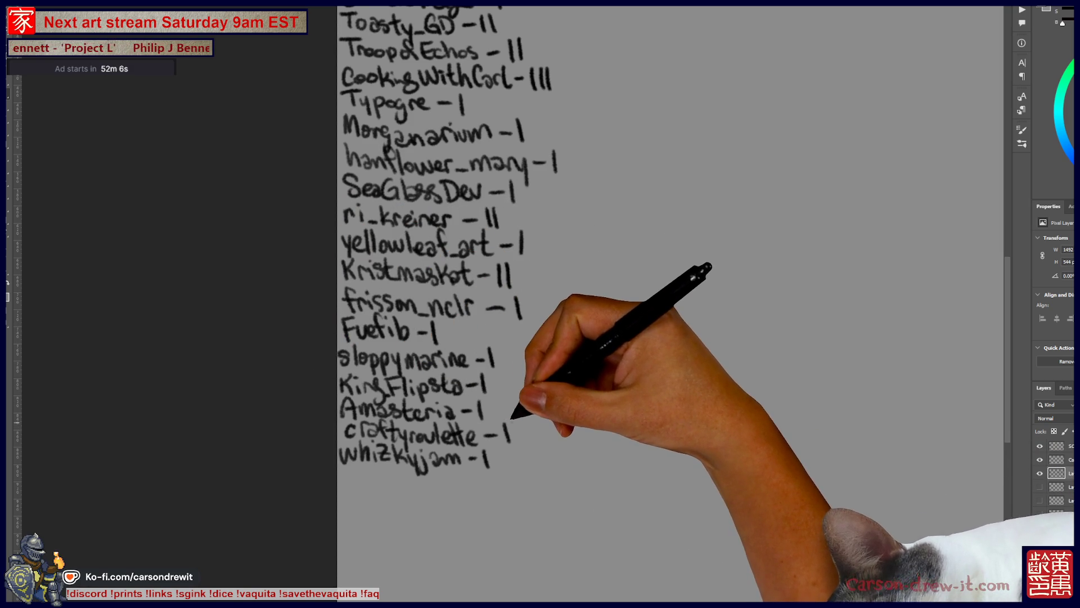
drag(516, 424, 515, 442)
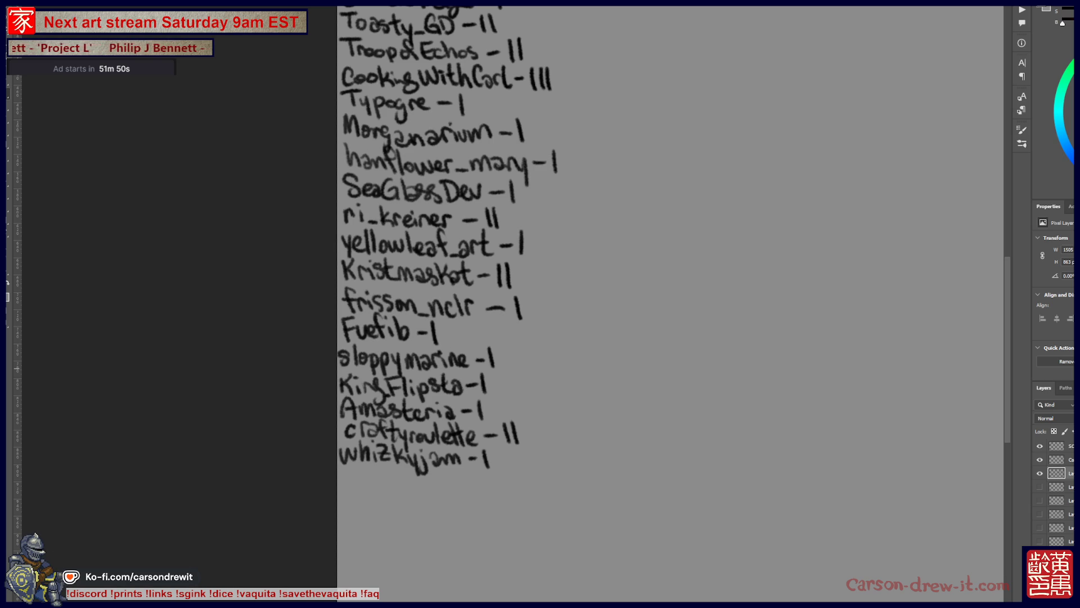
Step: Return to the party figures and icon row, then hide the party sketch layer
drag(591, 303, 350, 378)
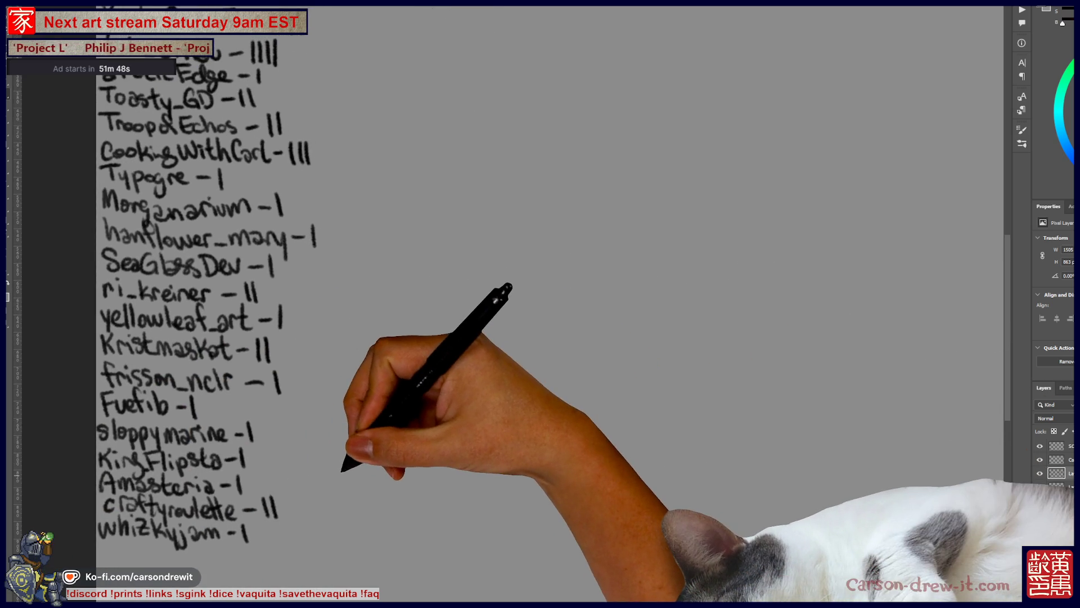
scroll(540, 304, down, 3)
drag(591, 253, 354, 337)
scroll(759, 220, up, 2)
mouse_move(541, 254)
mouse_down()
mouse_move(528, 329)
mouse_move(506, 326)
mouse_up()
click(1040, 458)
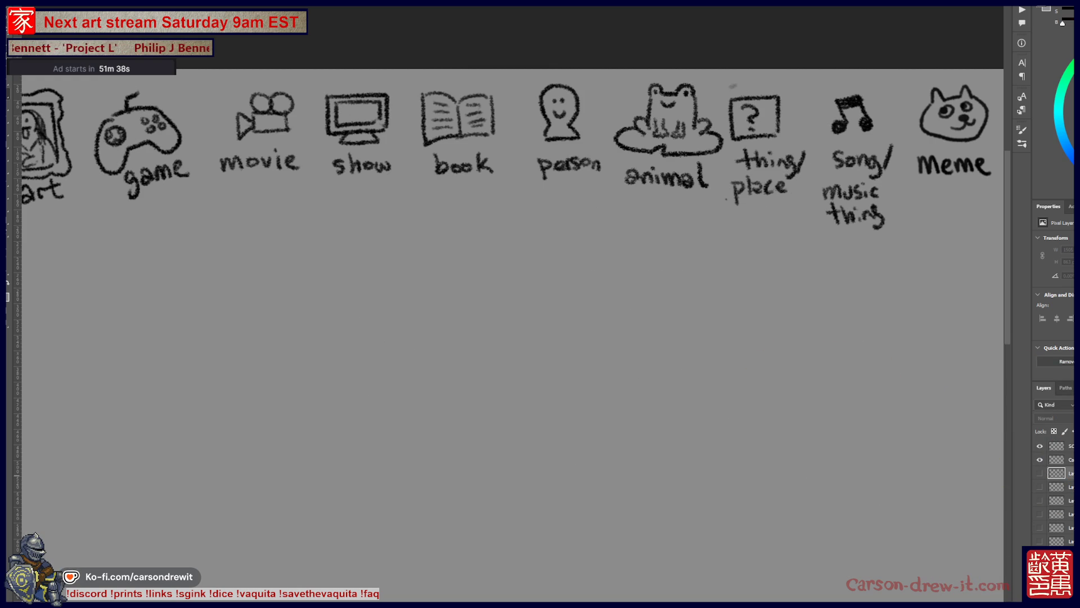
Step: Confirm the hidden-layer warning and zoom out to the framed-paintings wall illustration
click(700, 242)
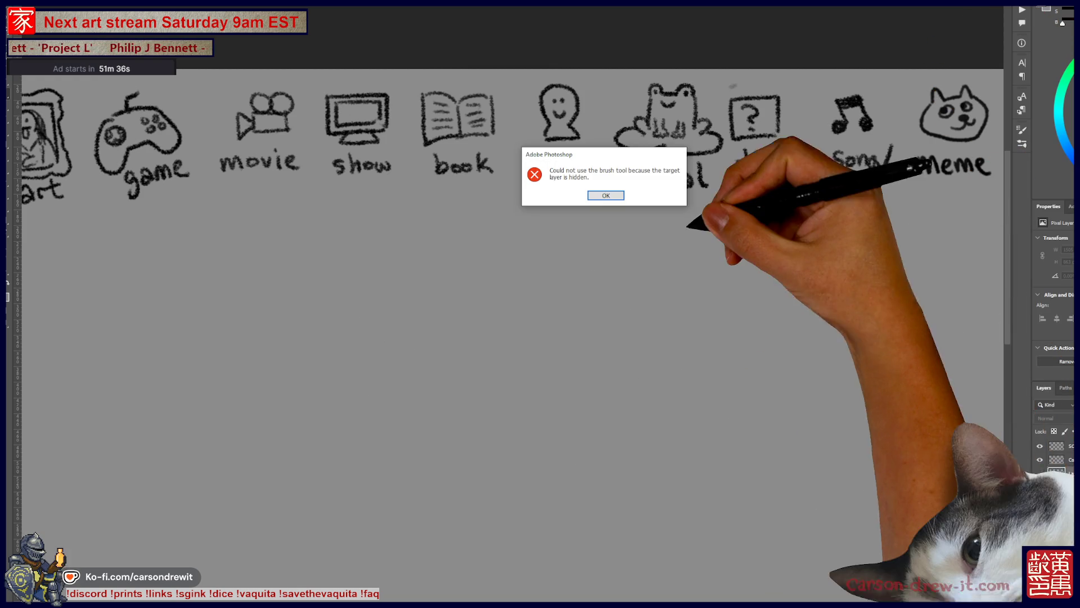
click(602, 195)
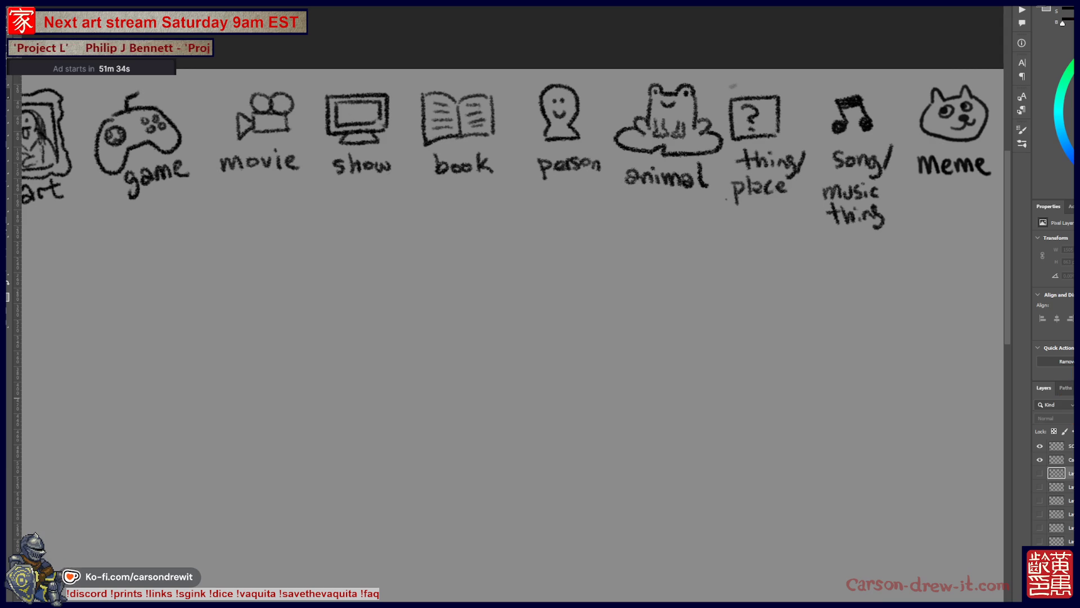
key(ctrl+minus)
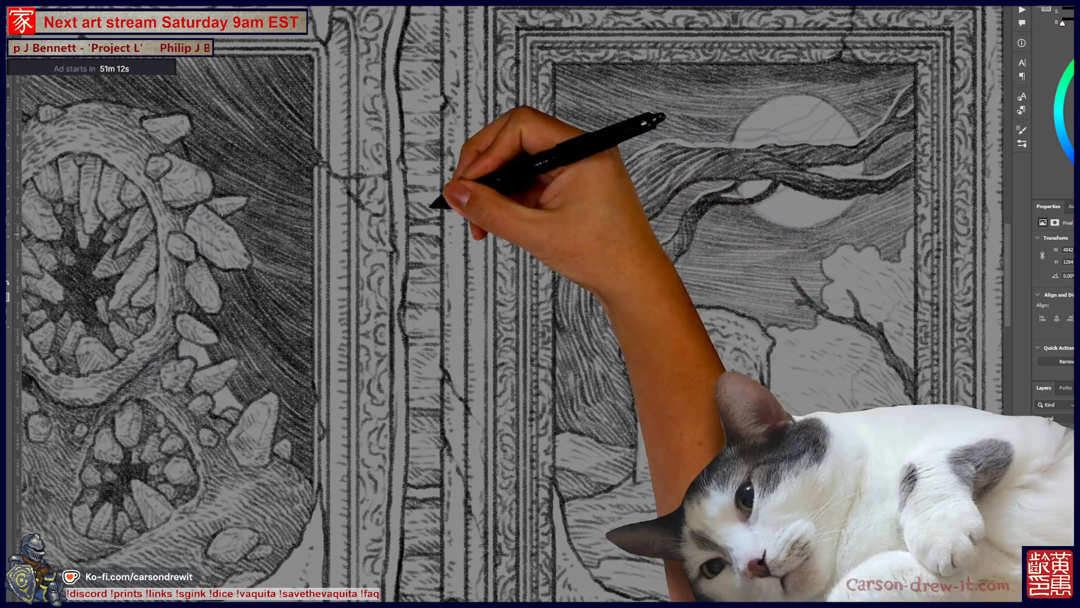
Step: Choose a pencil brush from the presets and zoom in on the moonlit tree painting
key(F5)
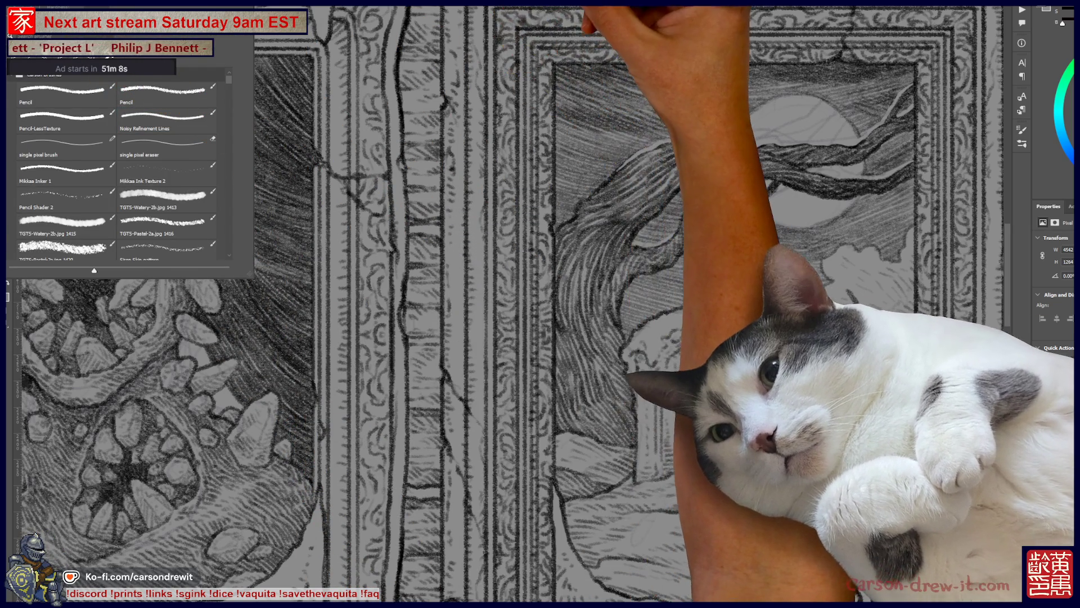
key(F5)
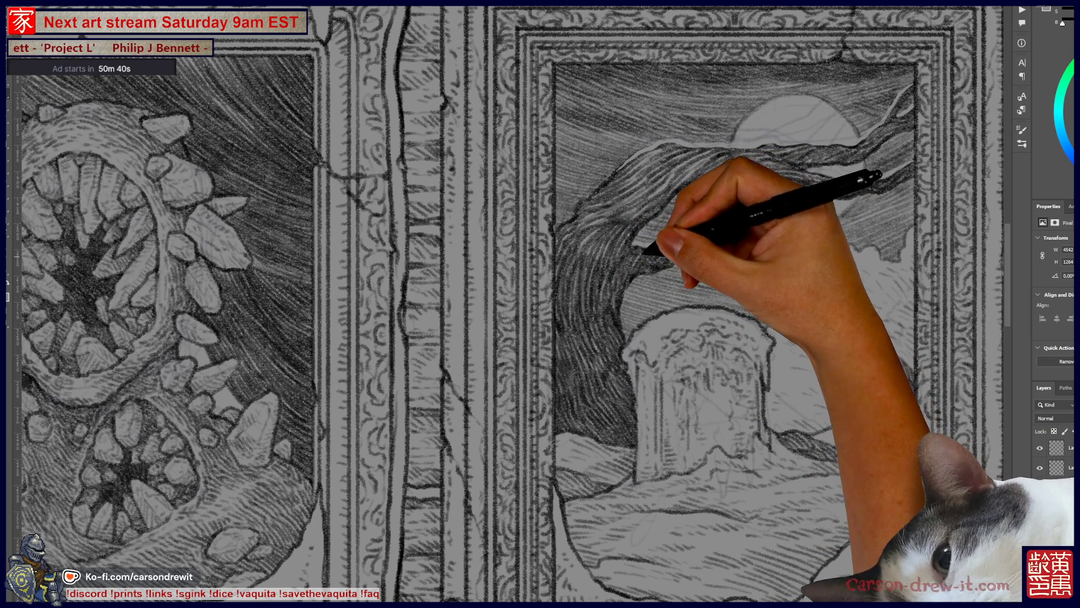
key(ctrl+plus)
Step: Shade the tree trunk and branches, then pull back to bring the fourth framed painting into view
drag(540, 304, 518, 315)
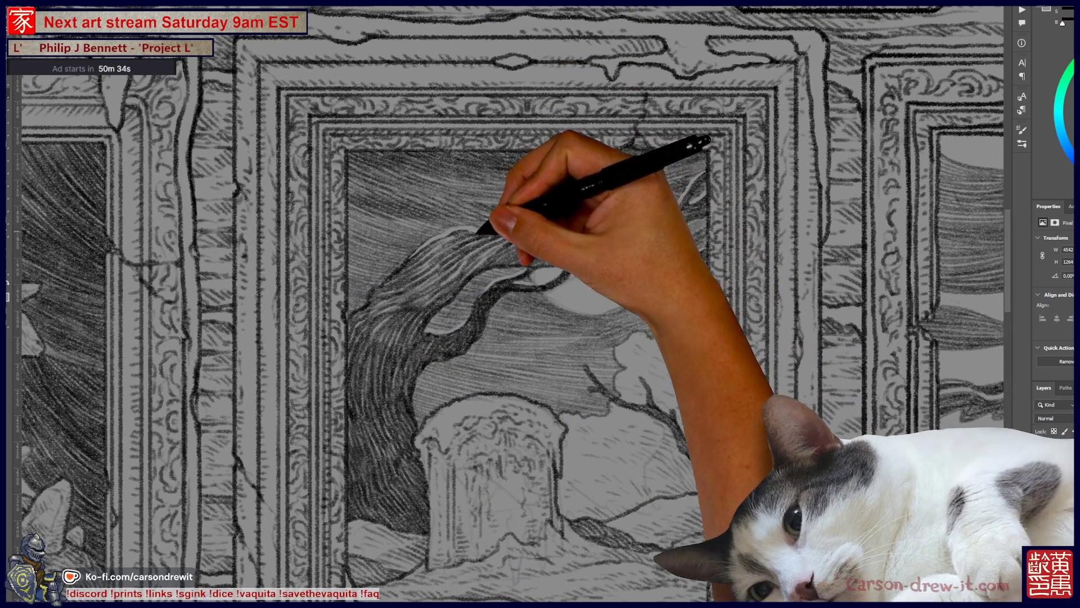
key(ctrl+z)
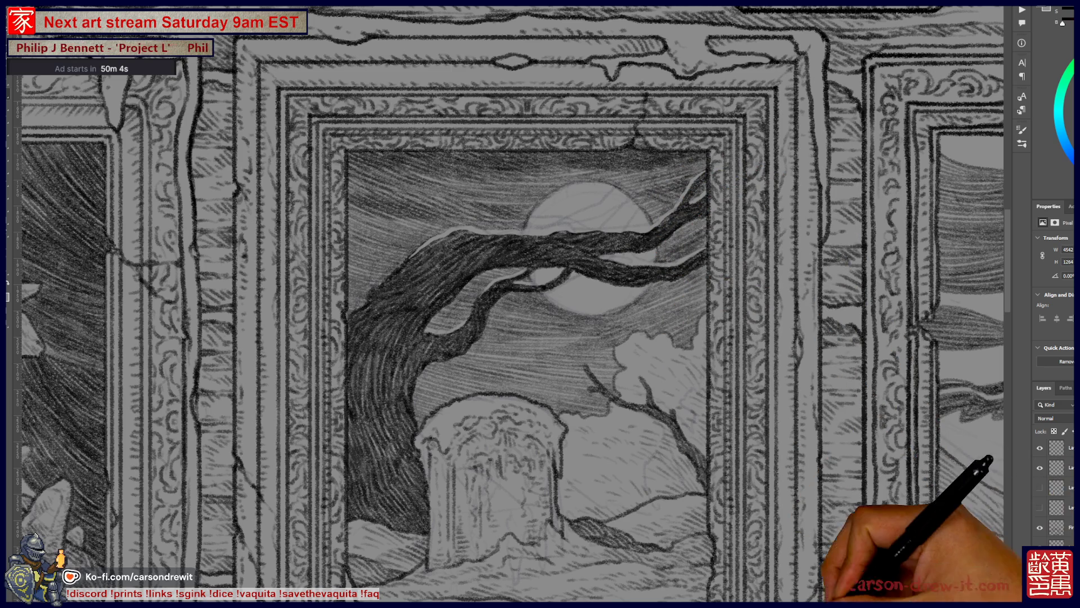
key(ctrl+minus)
key(ctrl+minus)
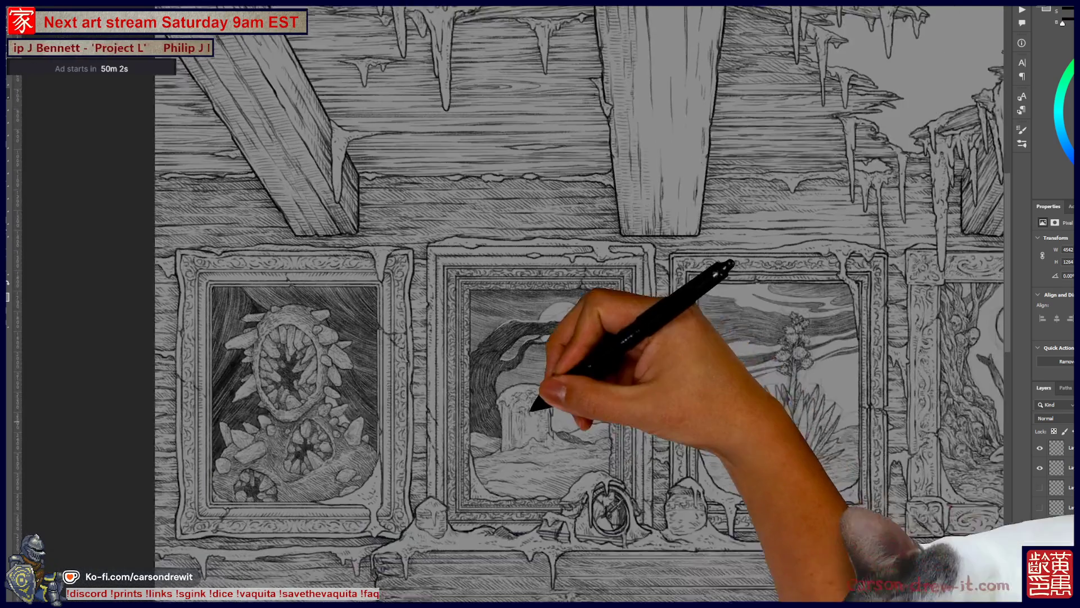
drag(532, 405, 380, 333)
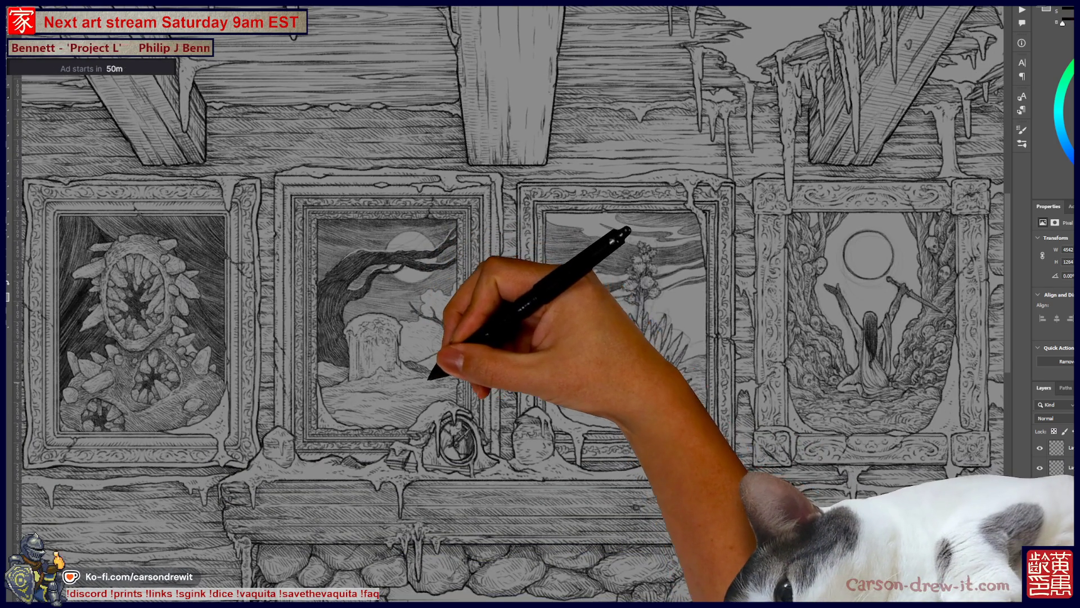
key(ctrl+minus)
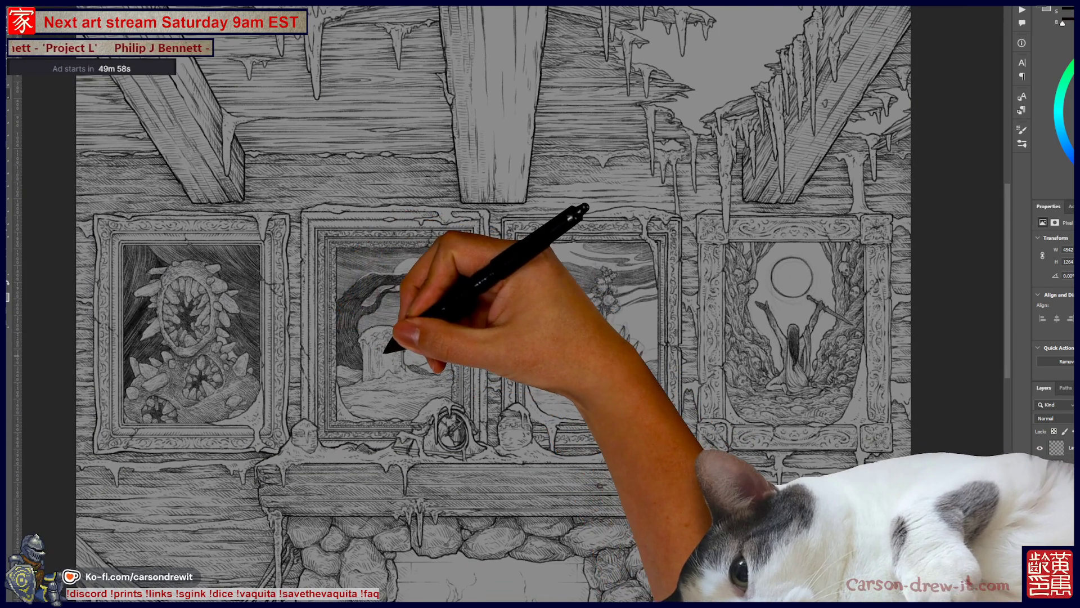
key(ctrl+plus)
key(ctrl+plus)
key(ctrl+plus)
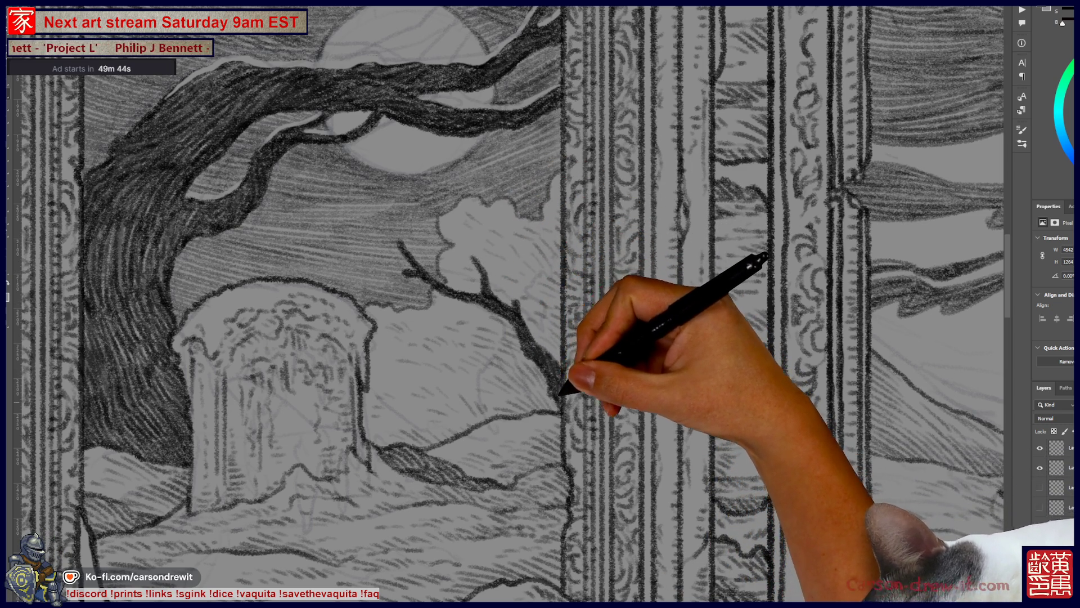
key(ctrl+minus)
key(ctrl+minus)
key(ctrl+plus)
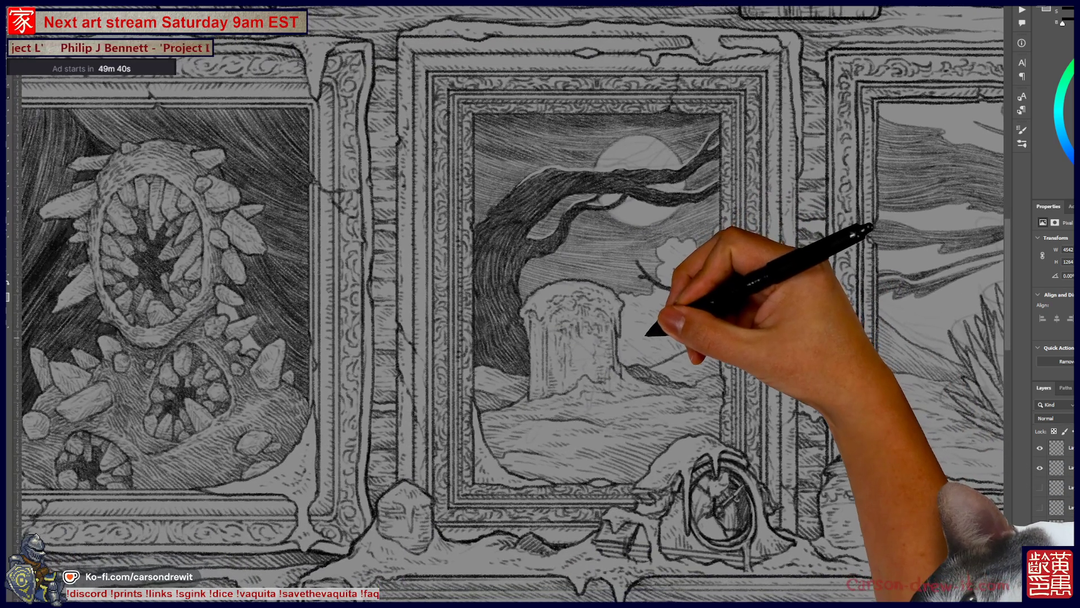
key(ctrl+minus)
drag(683, 376, 622, 357)
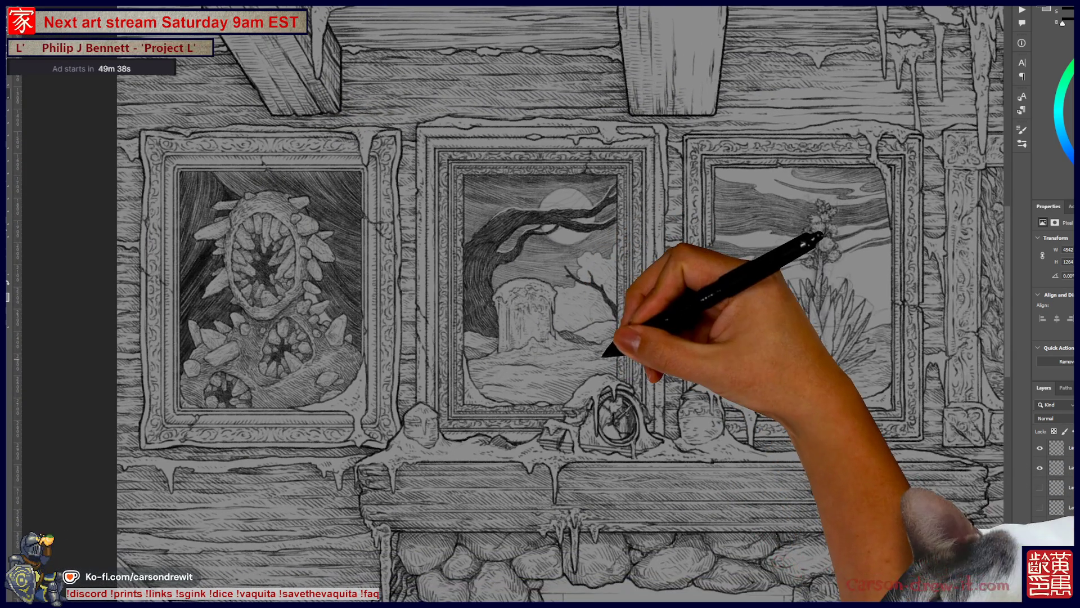
drag(700, 393, 572, 385)
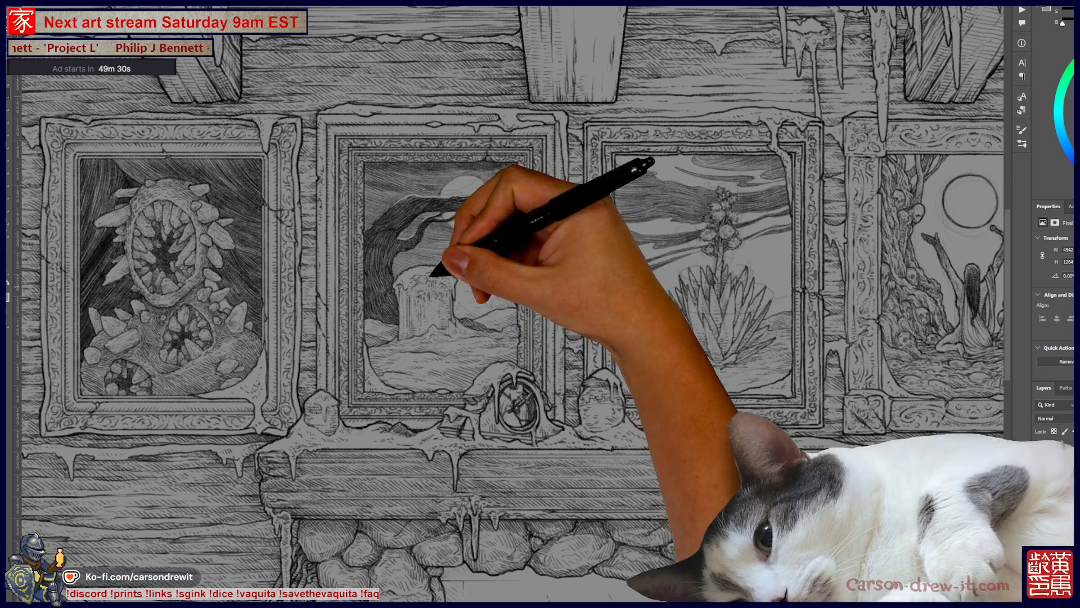
scroll(418, 245, up, 5)
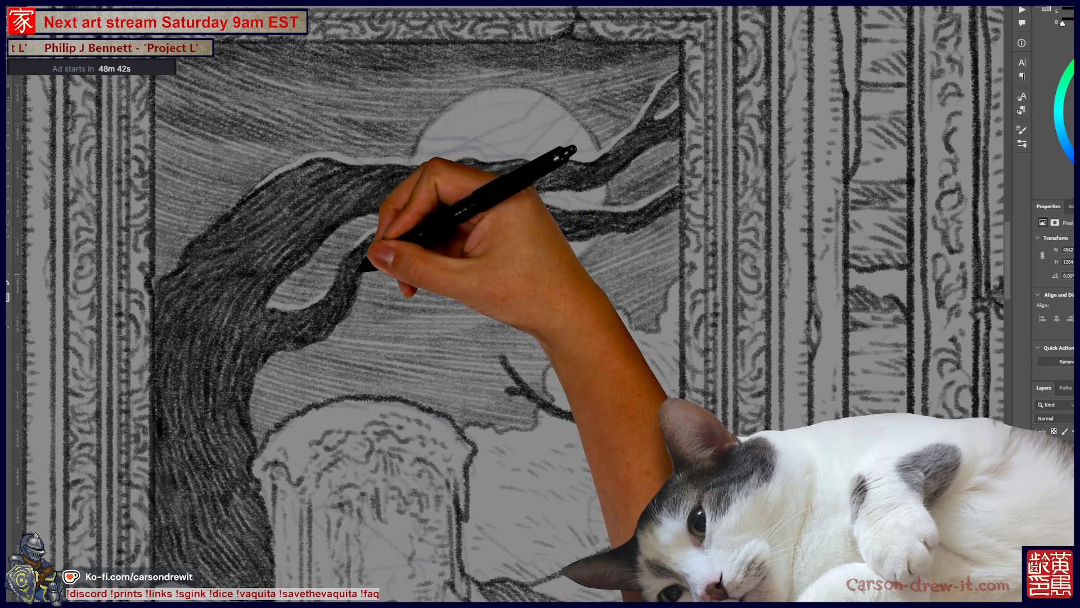
Step: Pan across the hatched tree trunk and stump toward the neighbouring creature painting
drag(541, 338, 599, 245)
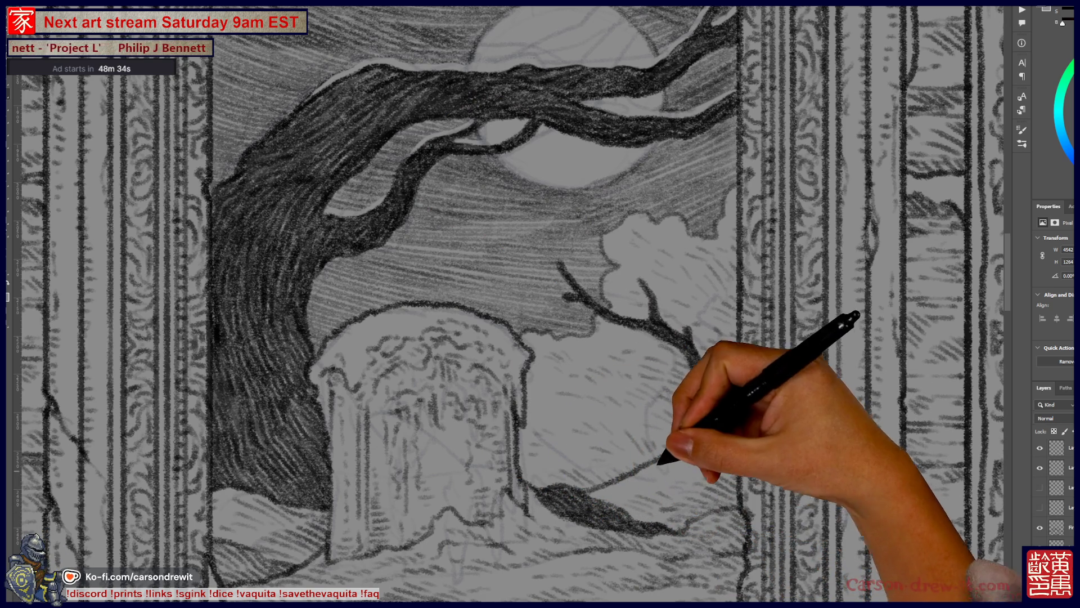
drag(540, 337, 397, 330)
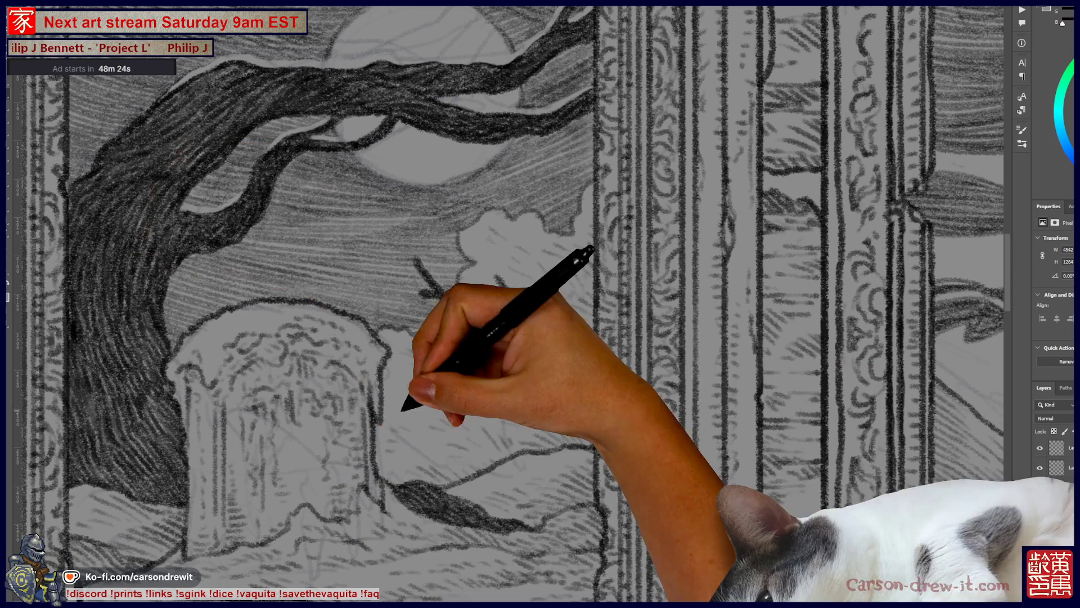
drag(422, 337, 616, 287)
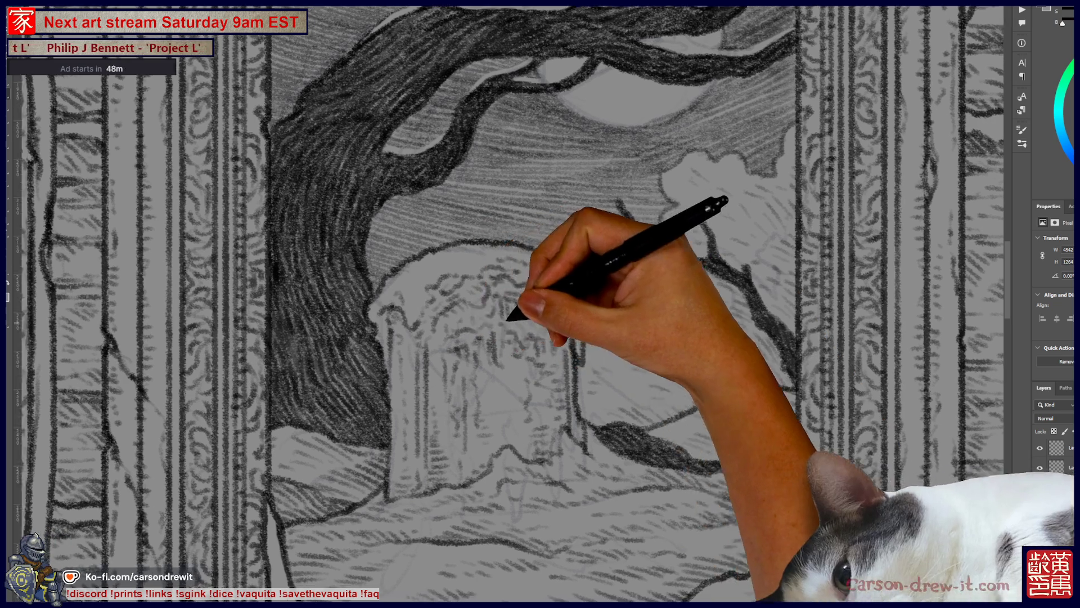
drag(506, 313, 726, 337)
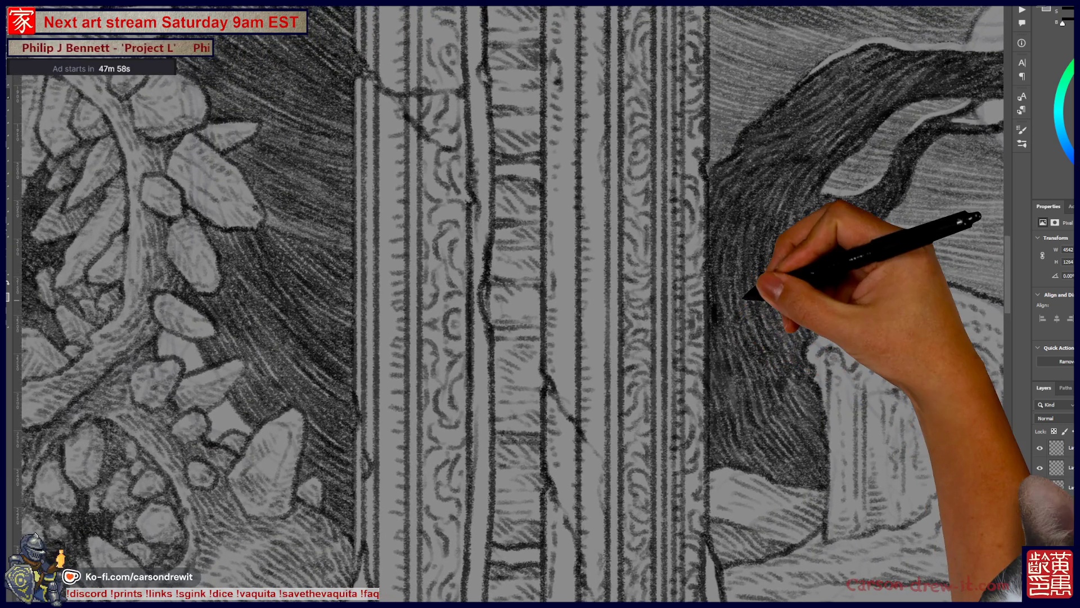
key(ctrl+minus)
key(ctrl+minus)
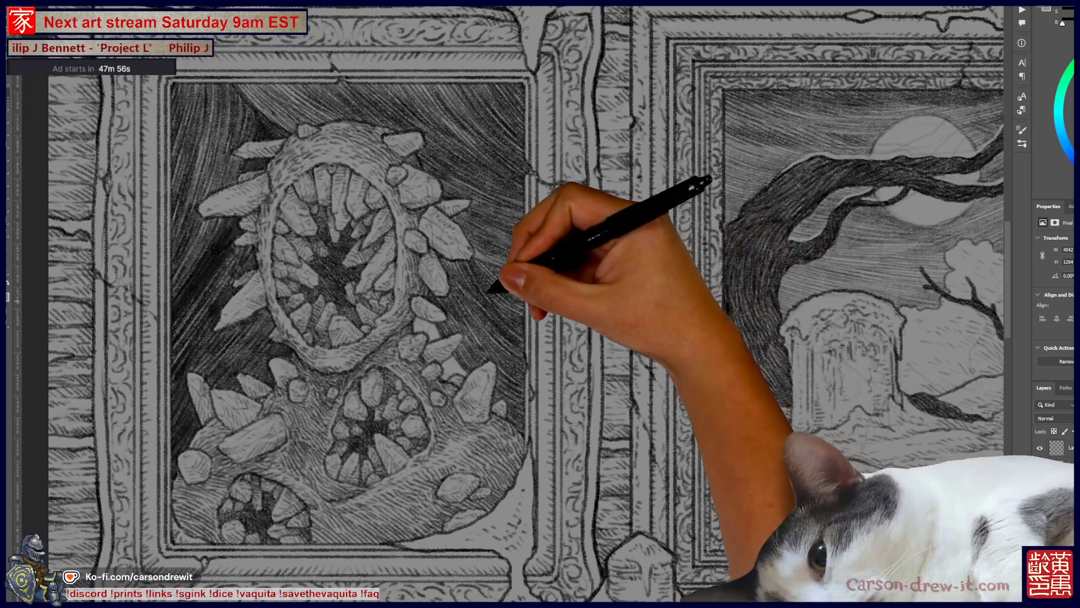
key(ctrl+plus)
key(ctrl+plus)
key(ctrl+plus)
key(ctrl+plus)
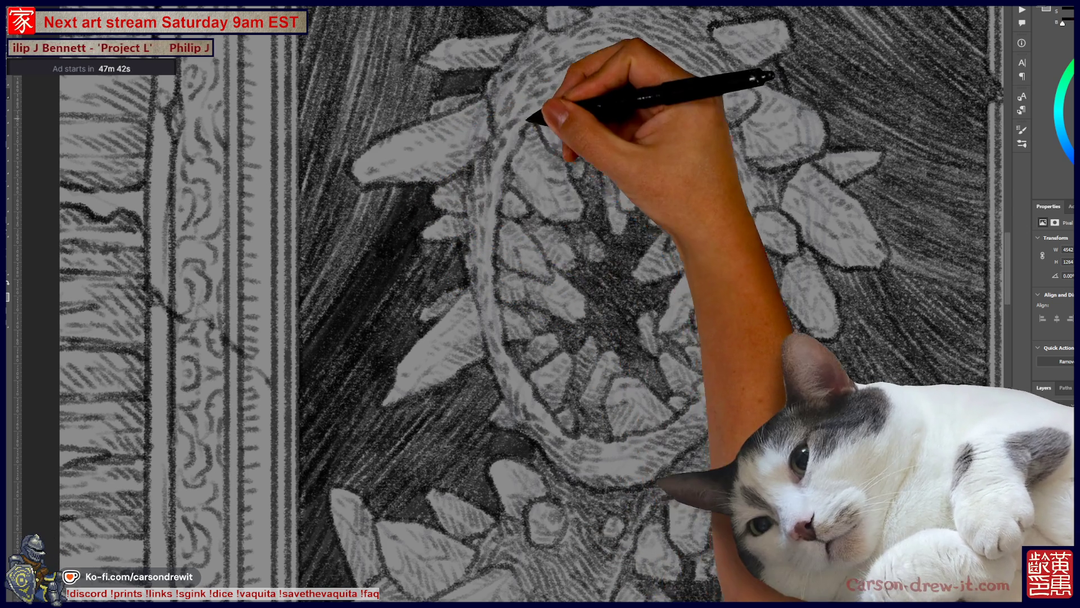
scroll(507, 304, down, 3)
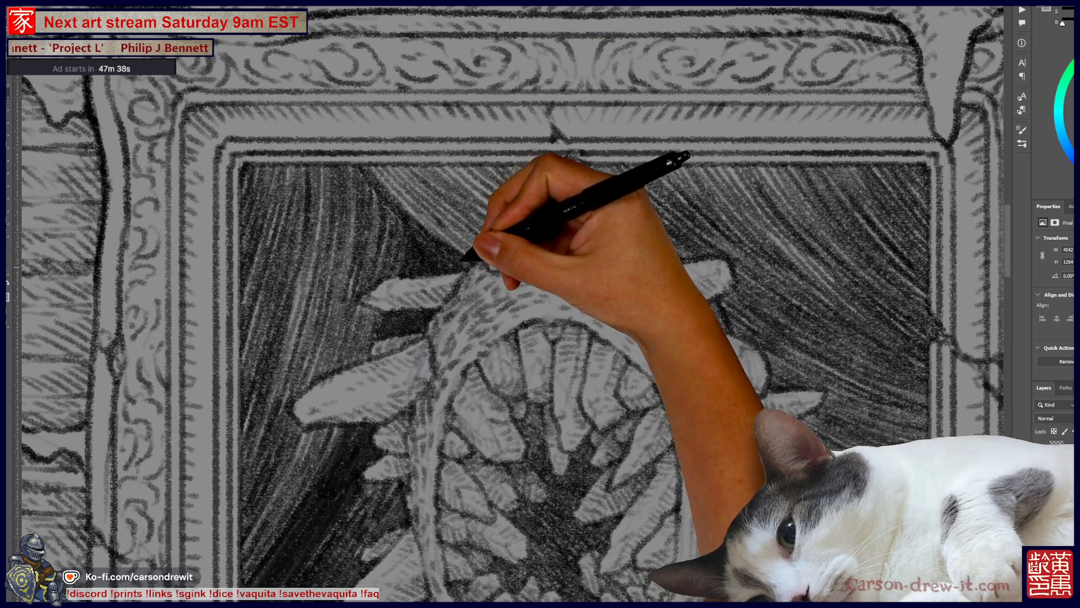
scroll(541, 304, up, 3)
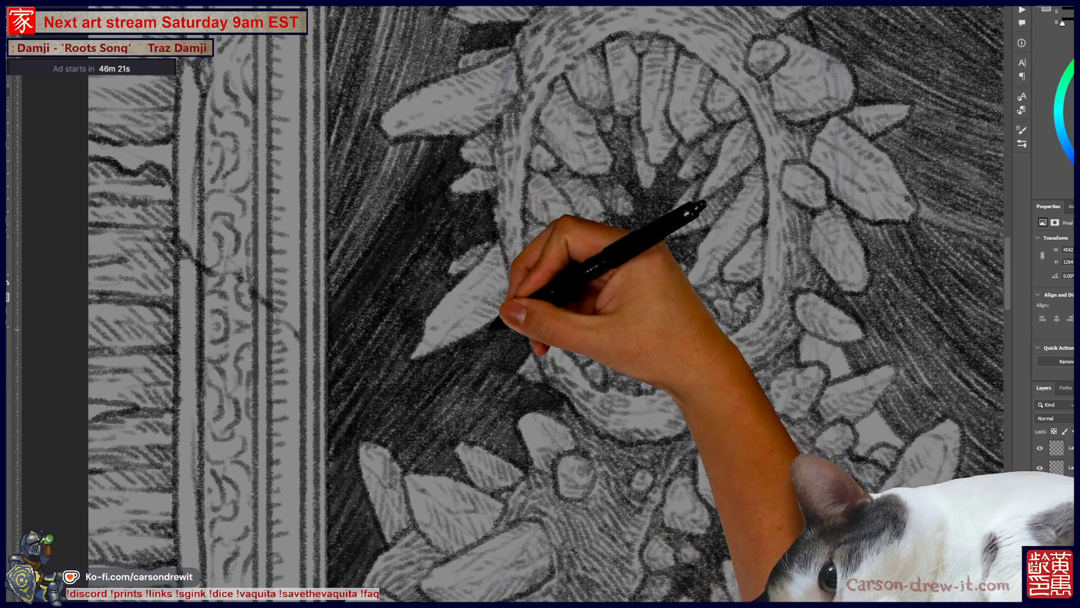
drag(815, 348, 637, 335)
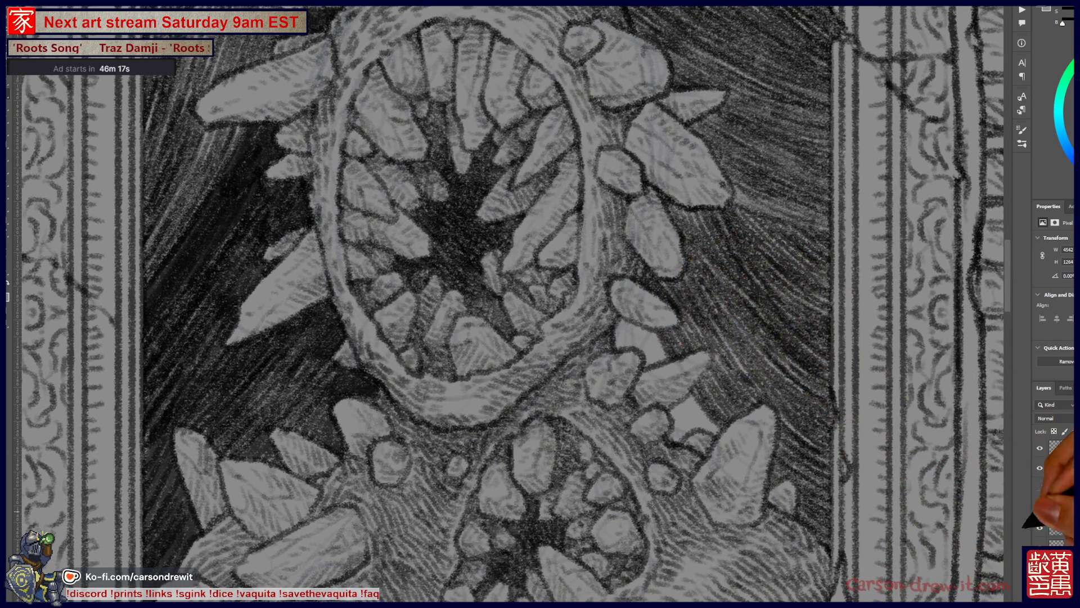
Step: Hide the textured creature shading and start a lasso outline on the strokes left of the creature
key(ctrl+comma)
key(ctrl+comma)
key(ctrl+comma)
key(ctrl+comma)
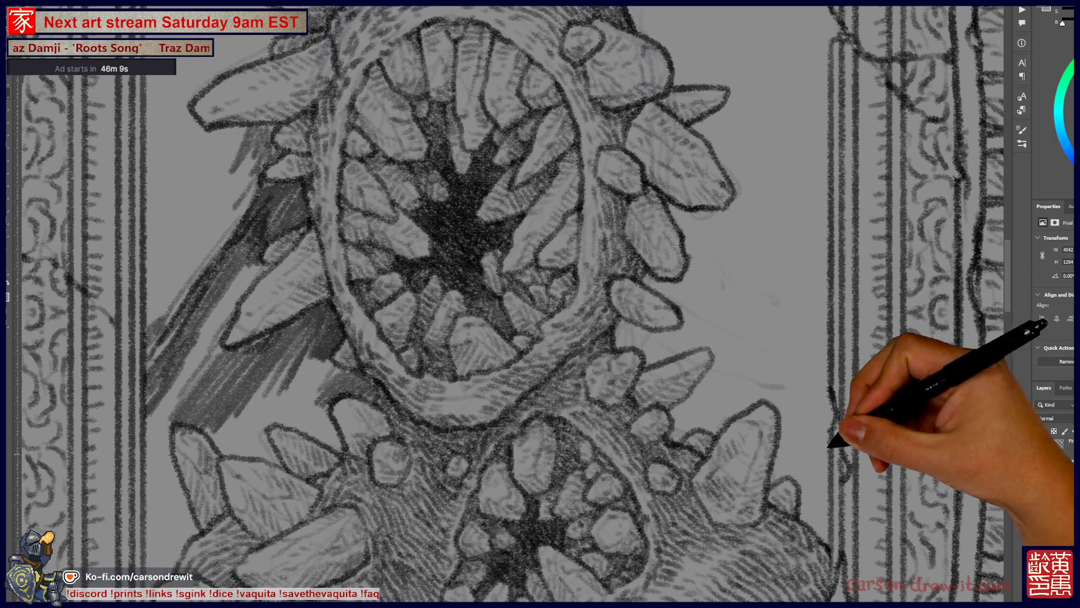
scroll(507, 305, up, 2)
scroll(507, 304, up, 2)
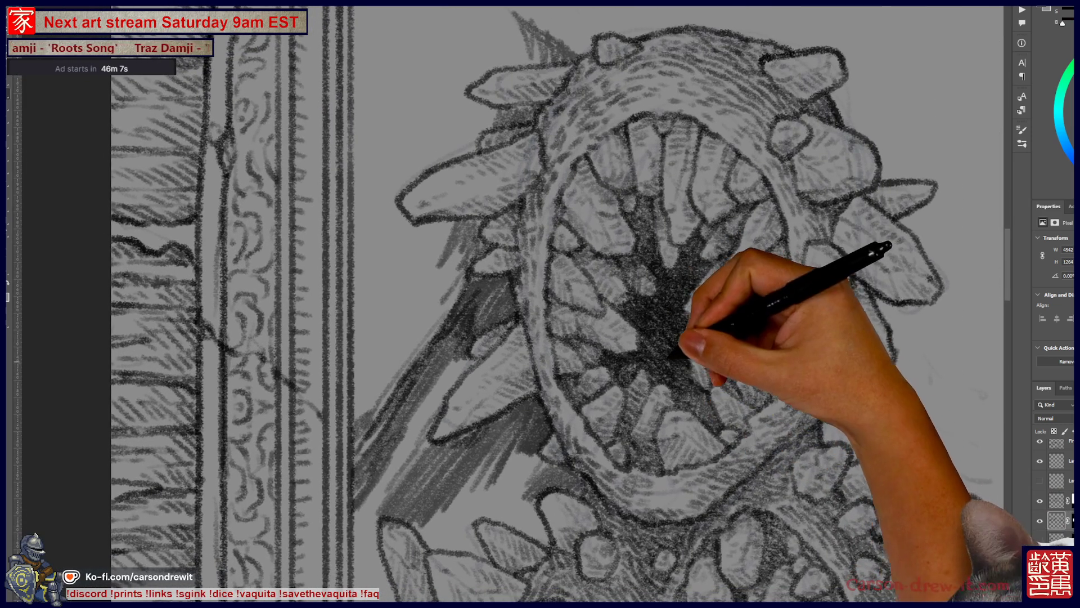
scroll(540, 303, up, 2)
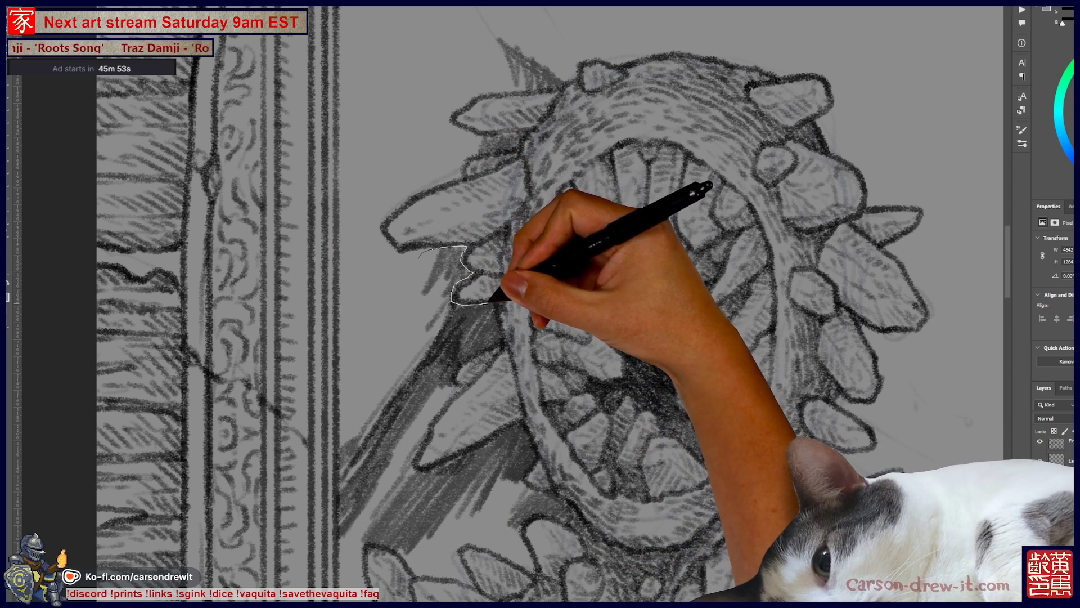
drag(493, 305, 499, 326)
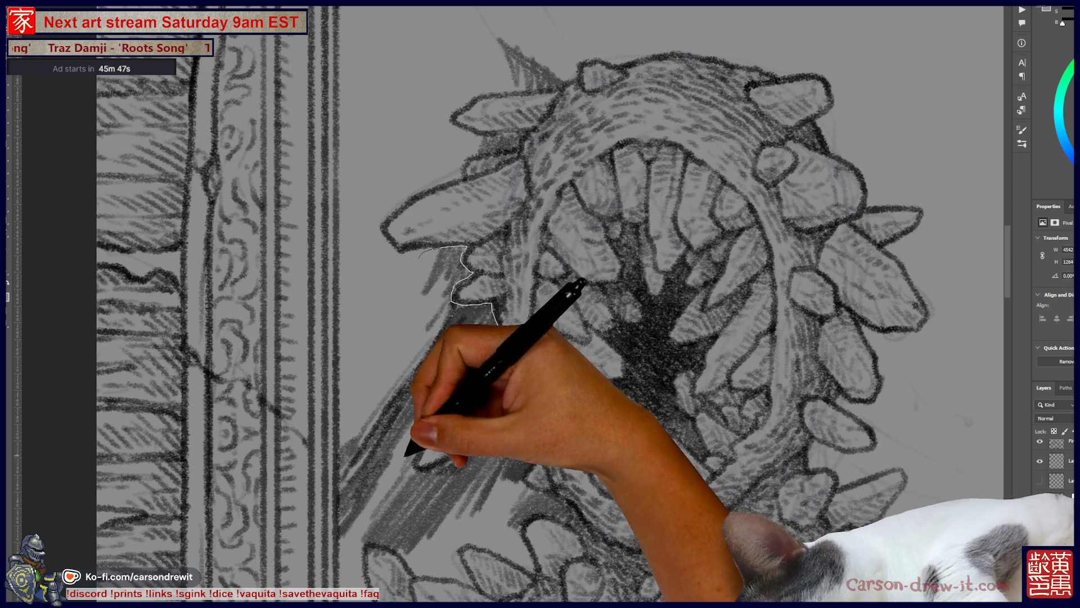
Step: Lasso the left background strokes, subtracting a spike shape and adding the area beside the spikes
drag(497, 338, 422, 250)
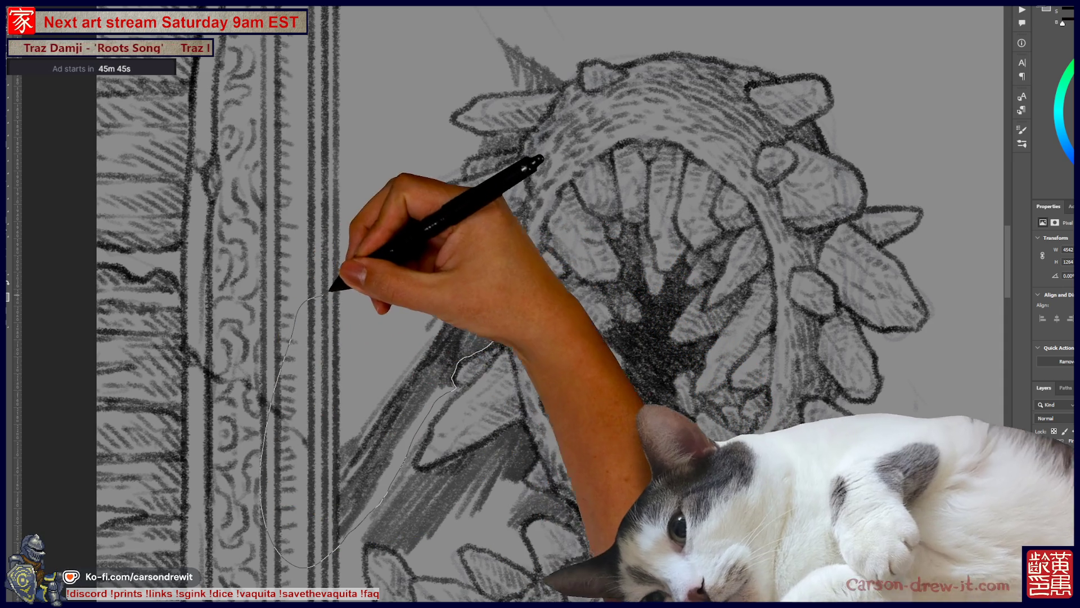
scroll(414, 303, down, 3)
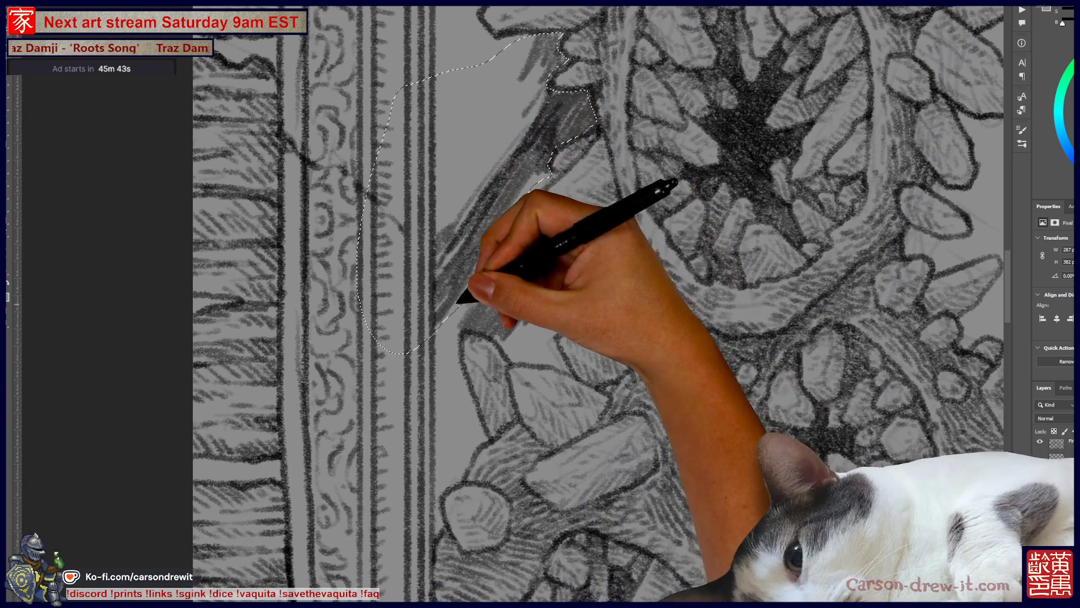
mouse_move(452, 333)
mouse_down()
mouse_move(514, 339)
mouse_move(577, 301)
mouse_move(597, 314)
mouse_move(660, 292)
mouse_move(649, 271)
mouse_move(623, 266)
mouse_move(627, 227)
mouse_move(591, 222)
mouse_move(531, 252)
mouse_move(495, 234)
mouse_move(454, 314)
mouse_up()
key(alt)
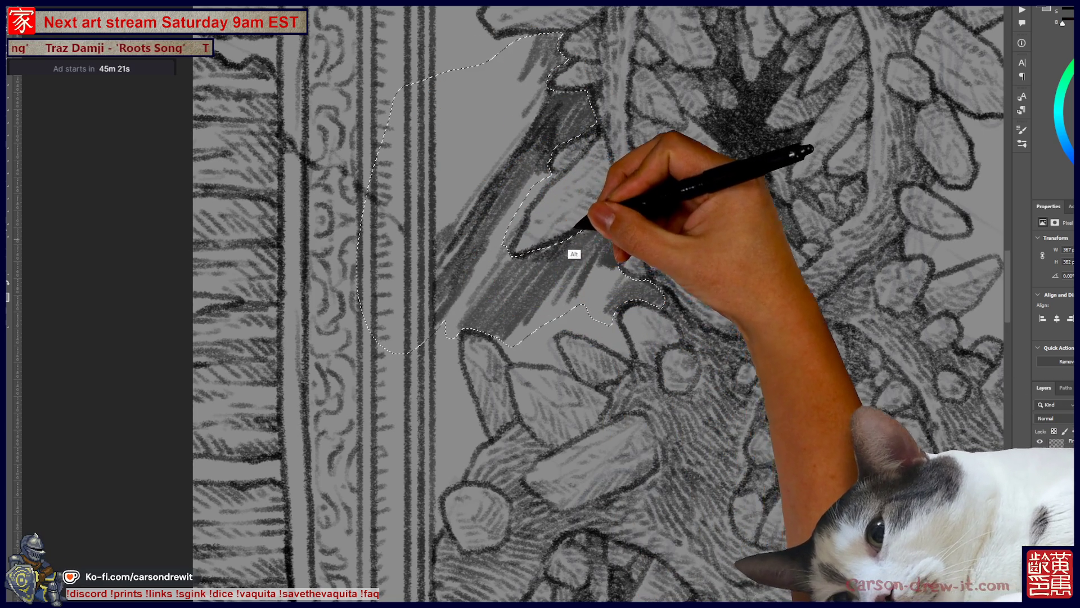
key(ctrl)
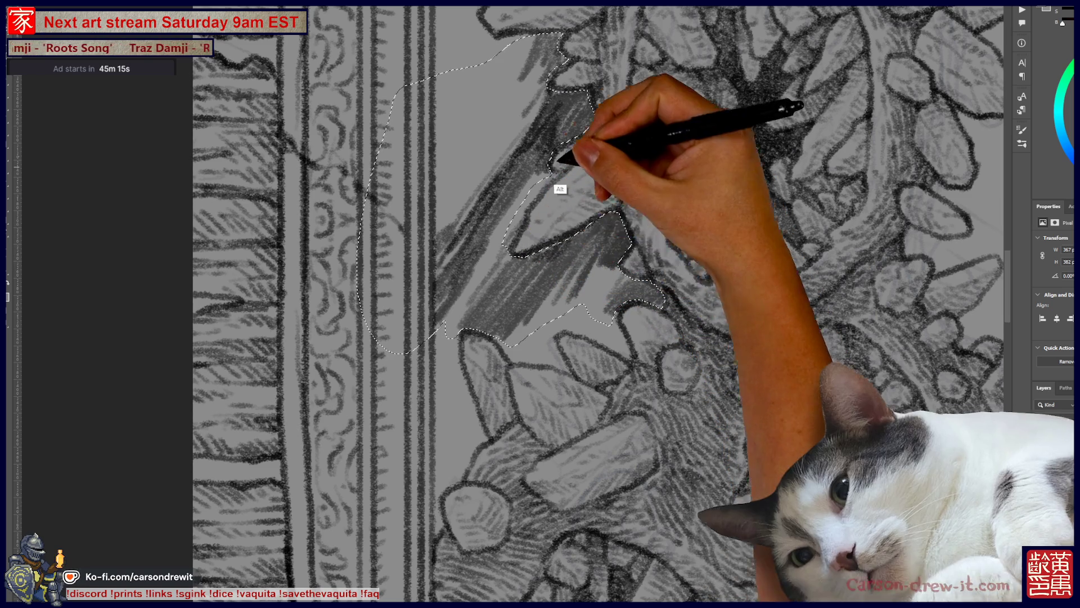
drag(499, 230, 506, 250)
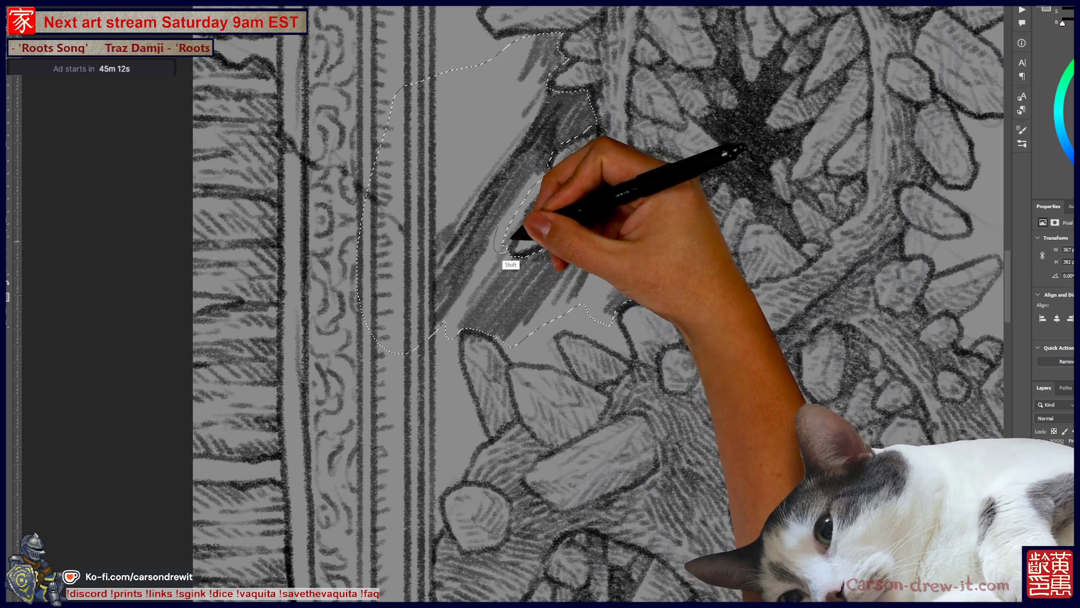
mouse_move(525, 211)
mouse_down()
mouse_move(616, 101)
mouse_move(550, 385)
mouse_up()
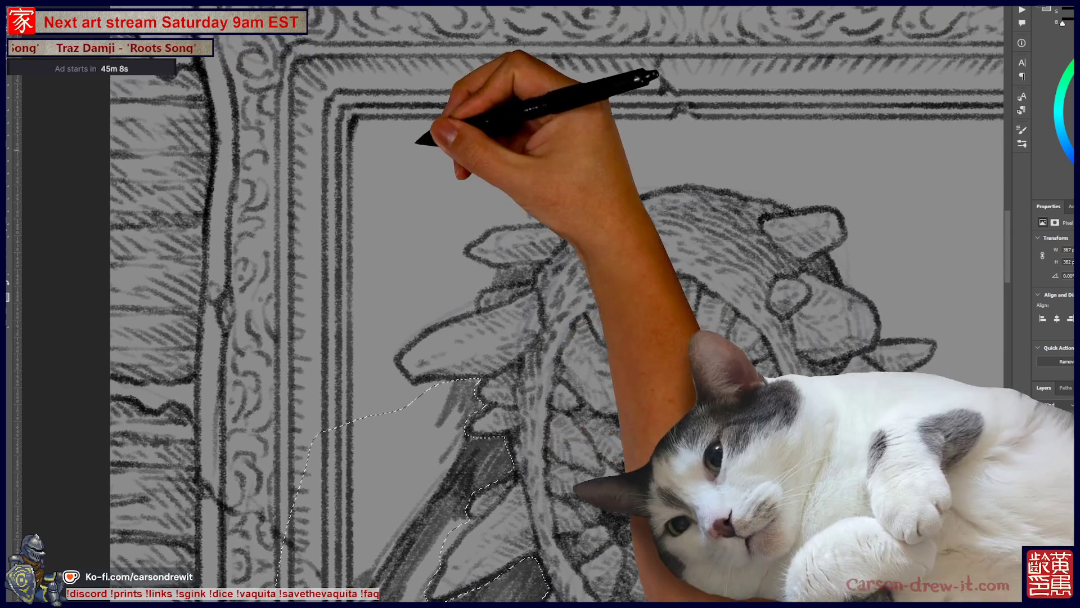
Step: Add the top spike area to the selection and cut the selected dark strokes off the sketch
drag(489, 268, 521, 278)
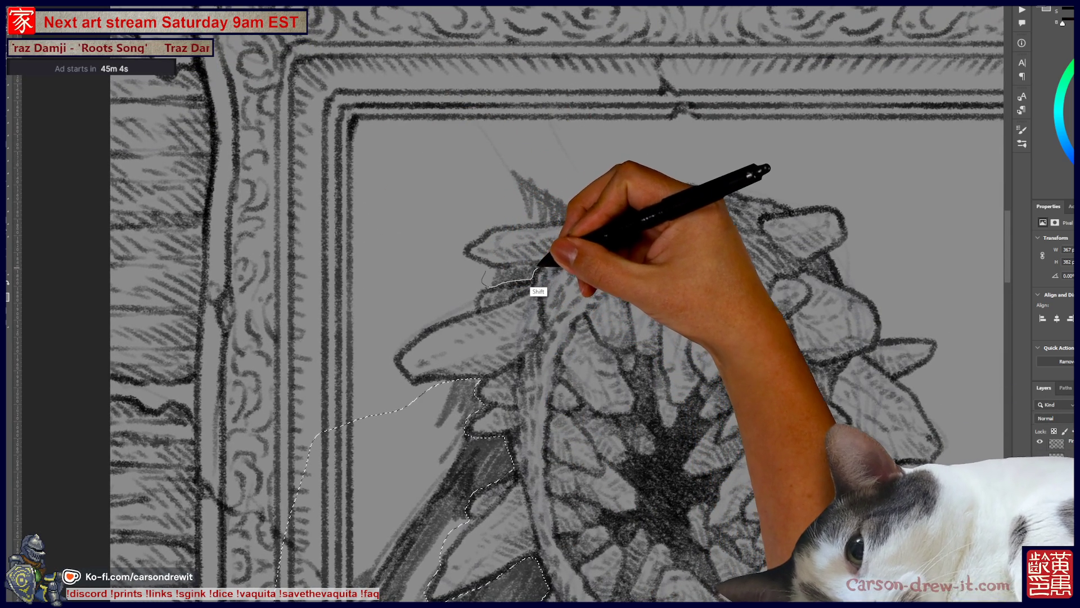
mouse_move(510, 266)
mouse_down()
mouse_move(516, 204)
mouse_move(574, 218)
mouse_move(533, 152)
mouse_up()
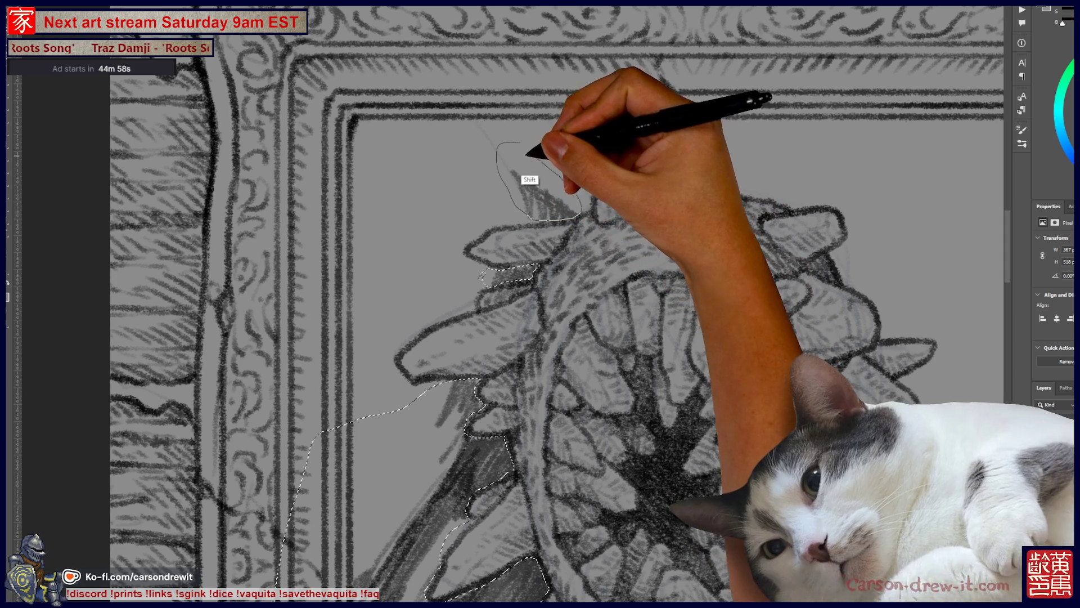
scroll(550, 207, down, 3)
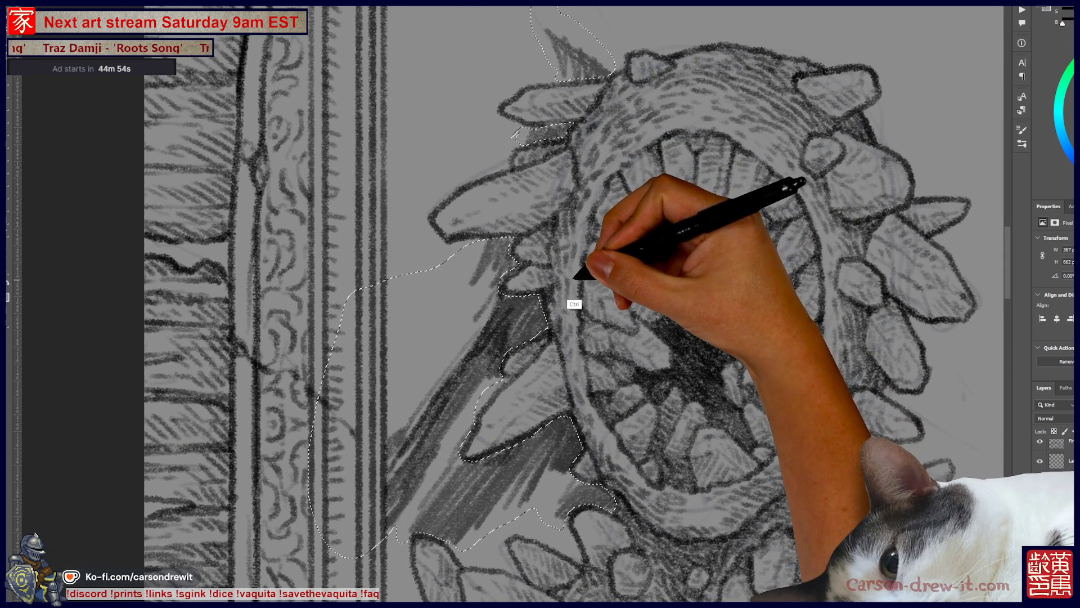
key(ctrl+x)
Step: Show the textured creature shading and the dark hatched background again
key(ctrl+v)
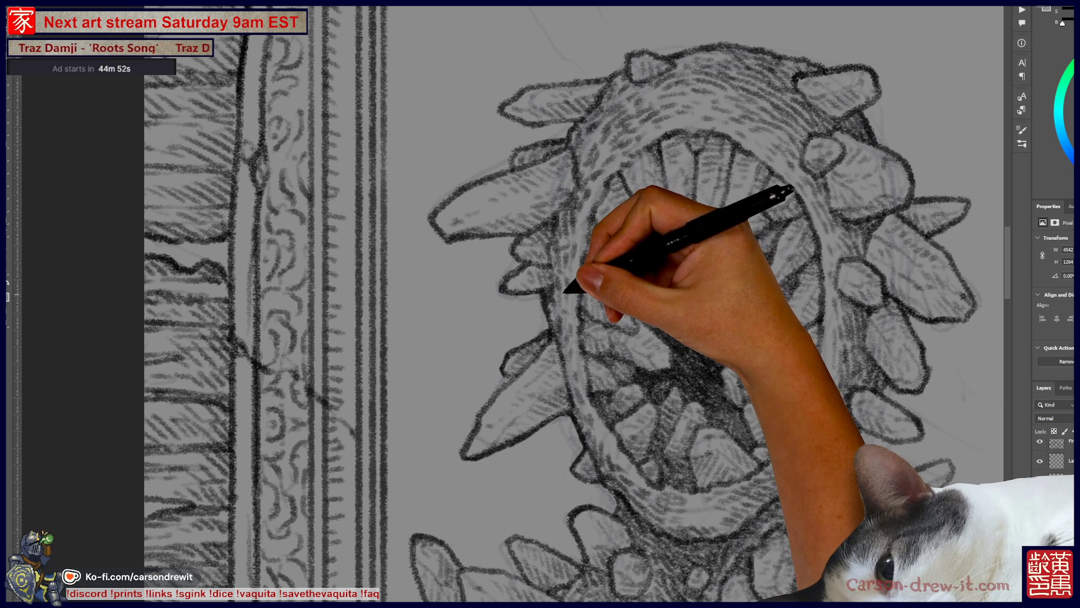
scroll(590, 304, down, 3)
key(ctrl+v)
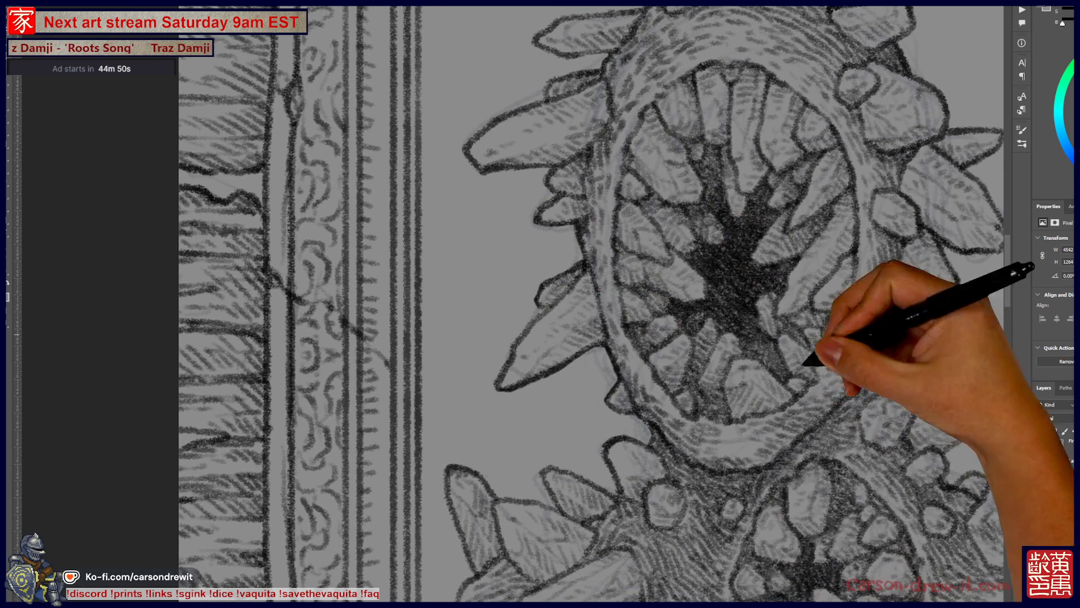
key(ctrl+v)
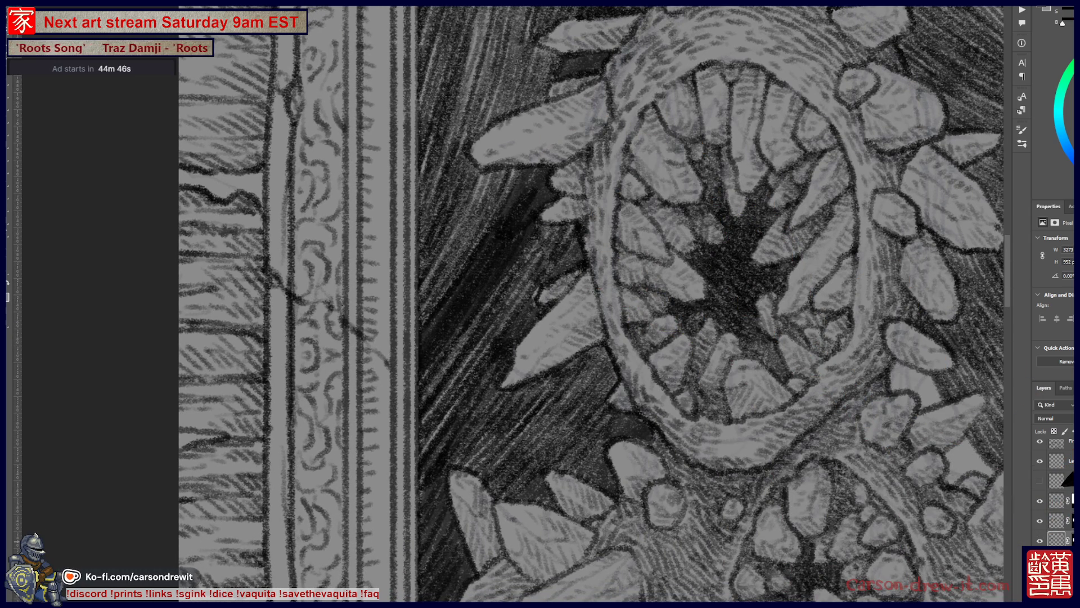
Step: Reveal the darker hatching left of the creature and merge the shading layer down, applying its mask
key(ctrl+v)
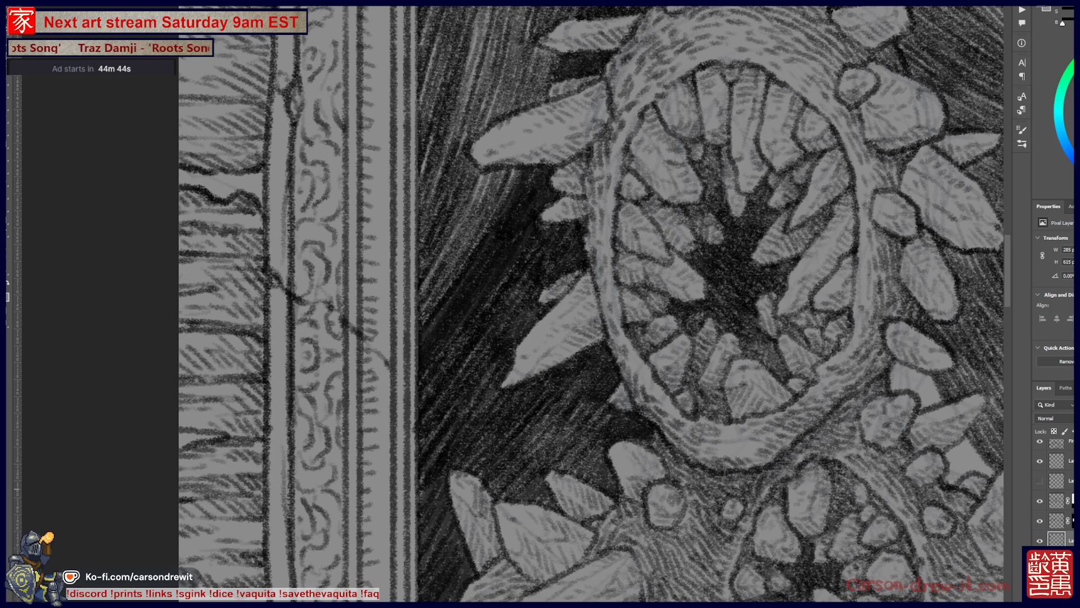
key(ctrl+e)
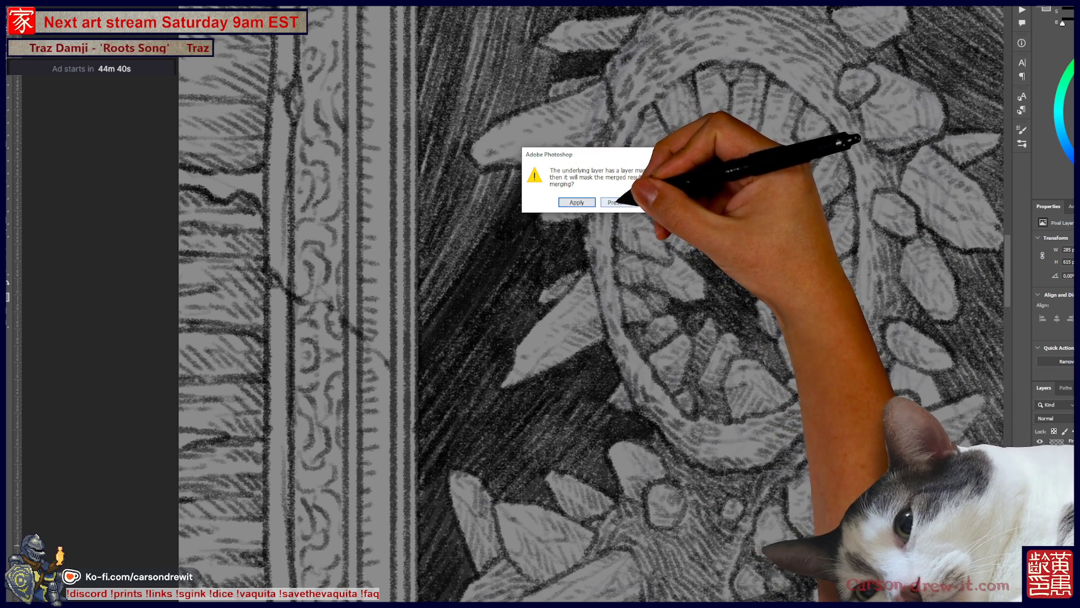
key(Return)
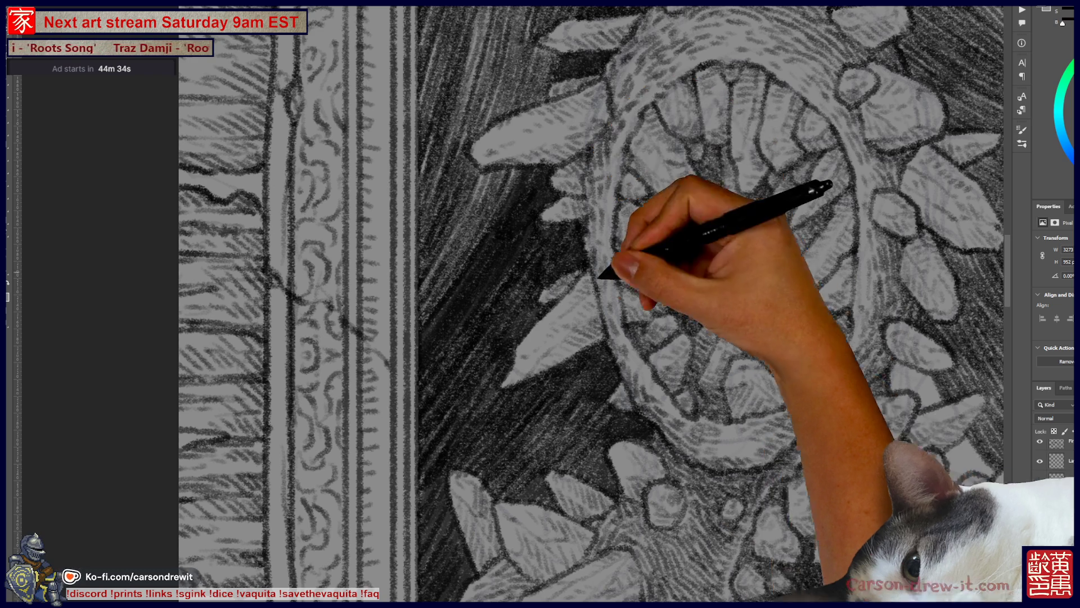
key(ctrl+plus)
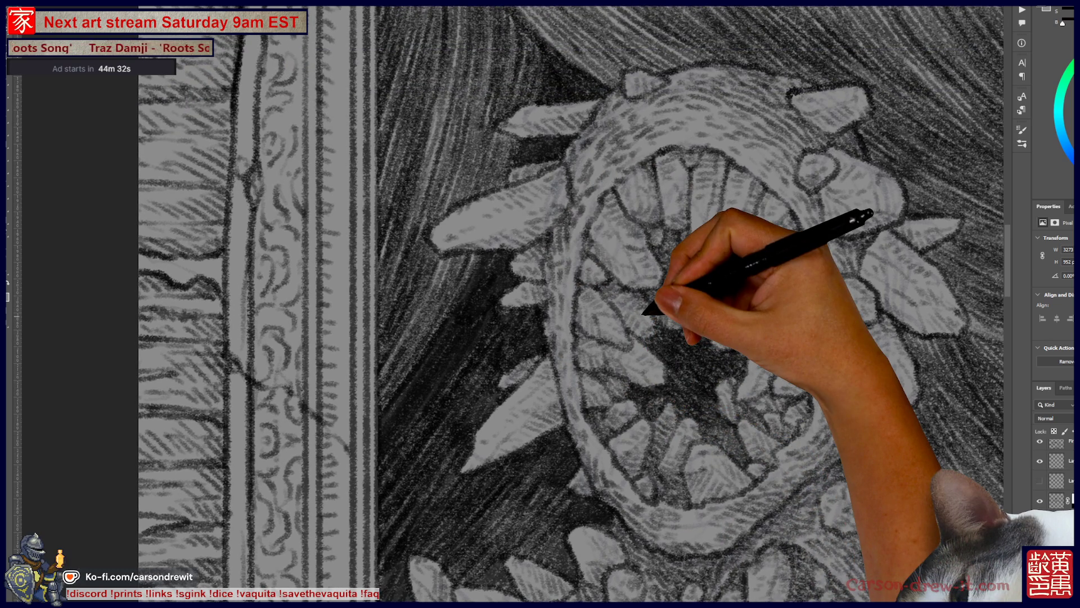
key(ctrl+minus)
key(ctrl+minus)
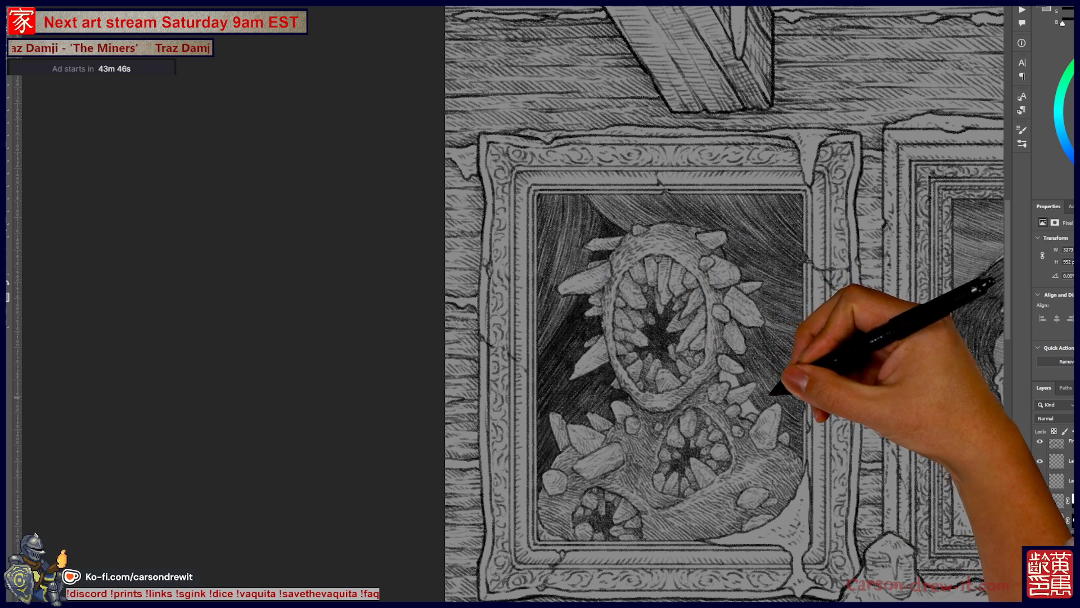
scroll(768, 363, up, 2)
scroll(767, 363, up, 2)
scroll(767, 363, up, 2)
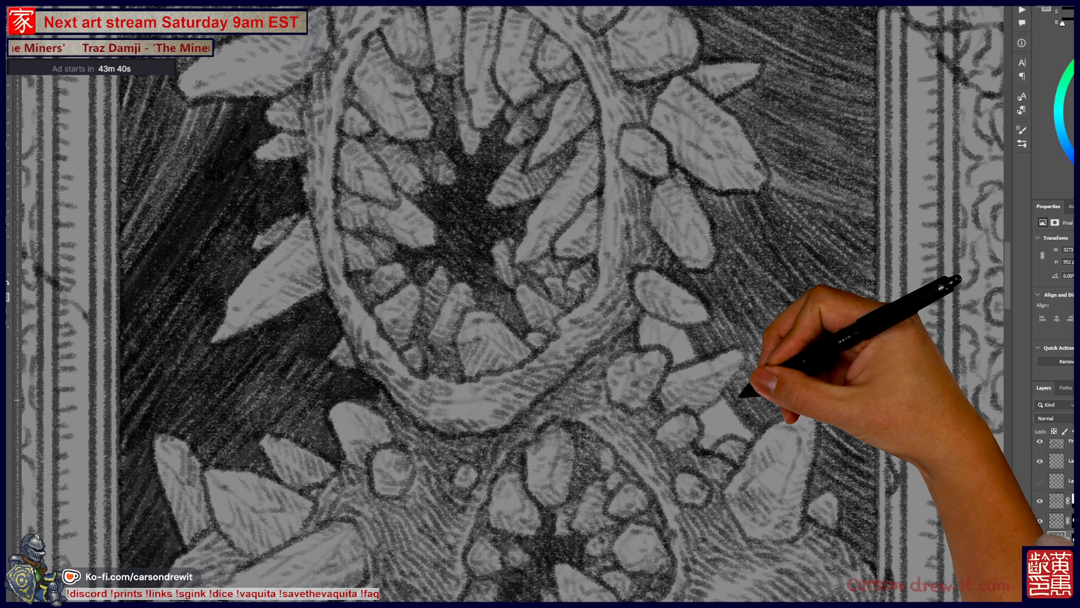
Step: Compare the mouth hatching by briefly hiding the shading layer, then zoom around the monster painting
key(ctrl+comma)
key(ctrl+comma)
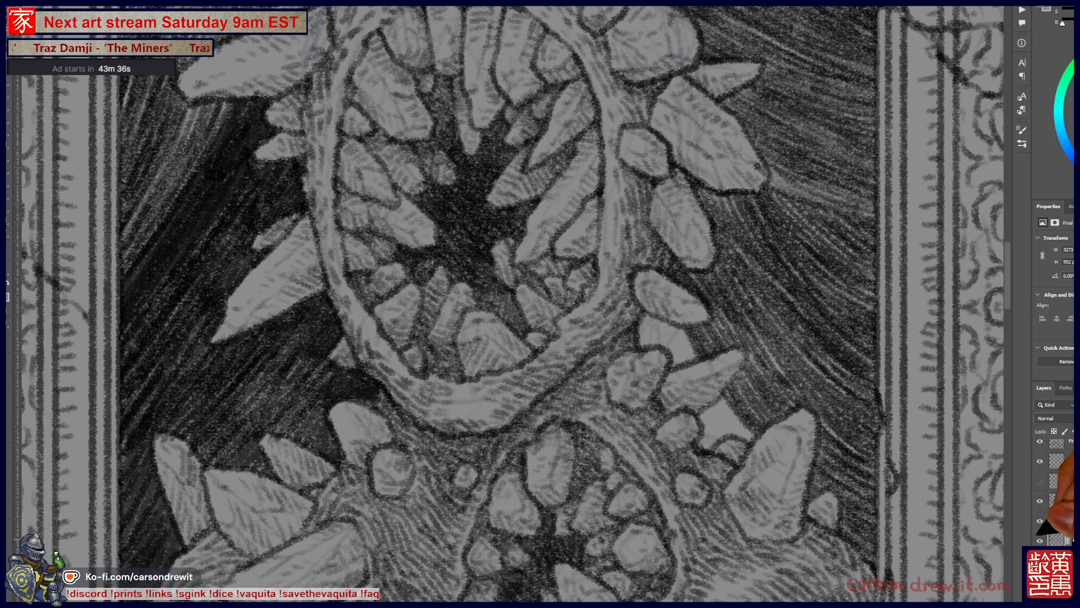
key(ctrl+comma)
key(ctrl+comma)
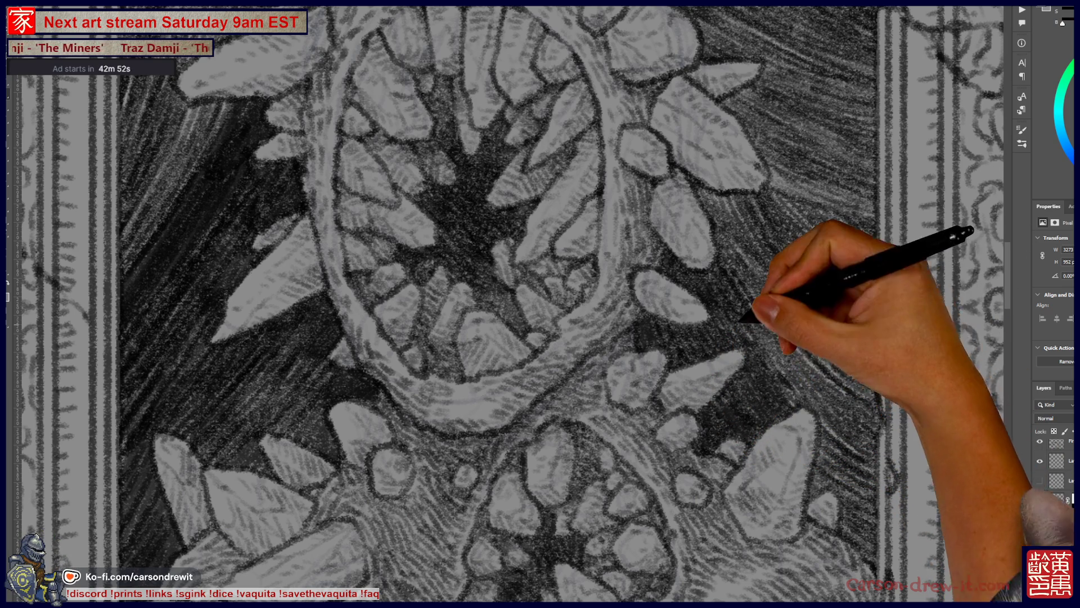
key(ctrl)
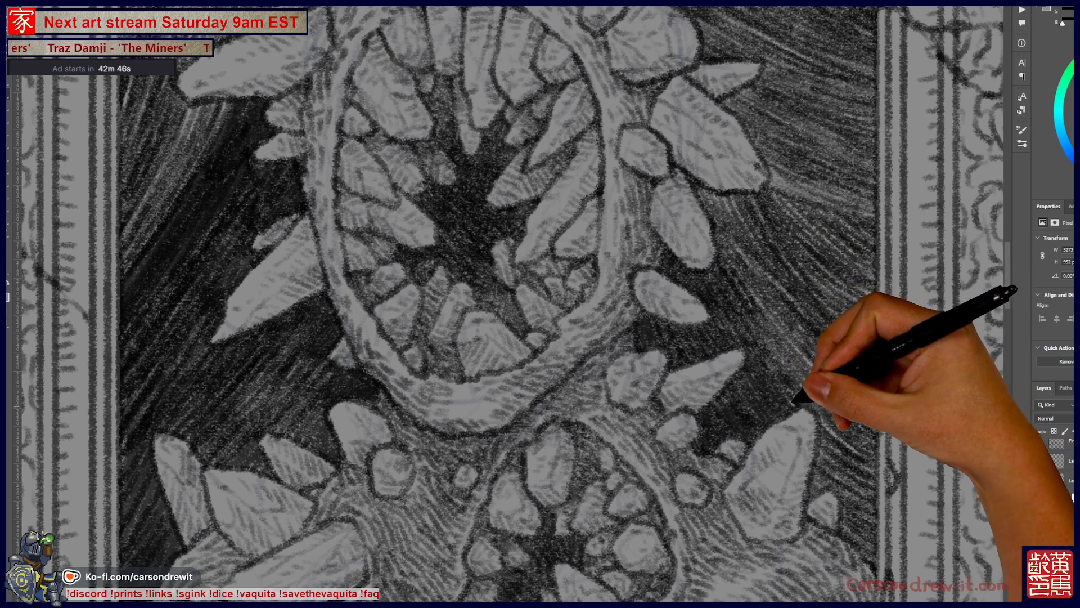
key(ctrl+equal)
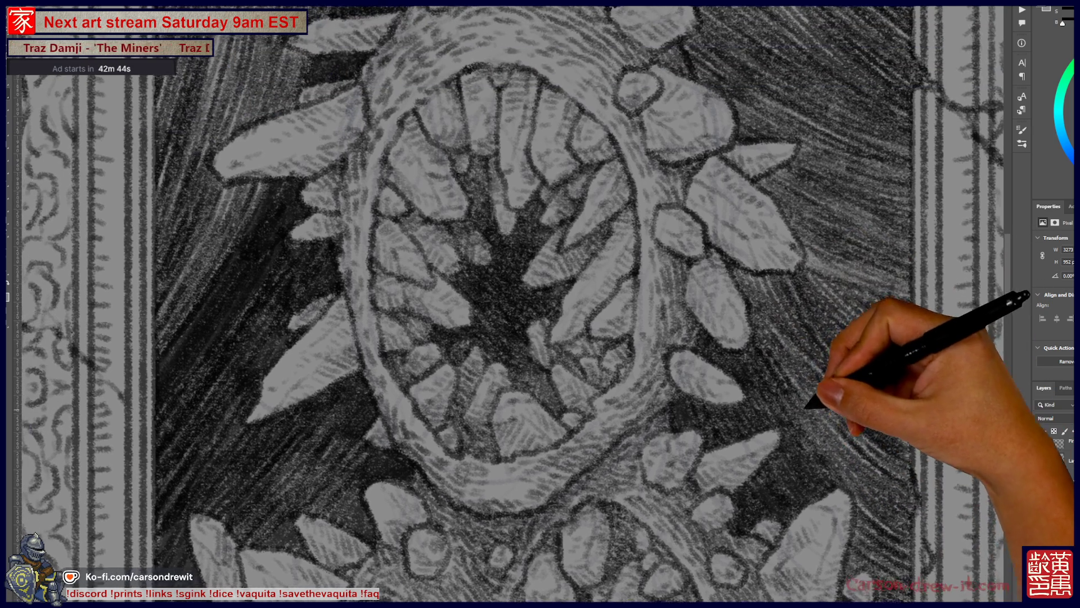
key(ctrl+minus)
key(ctrl+minus)
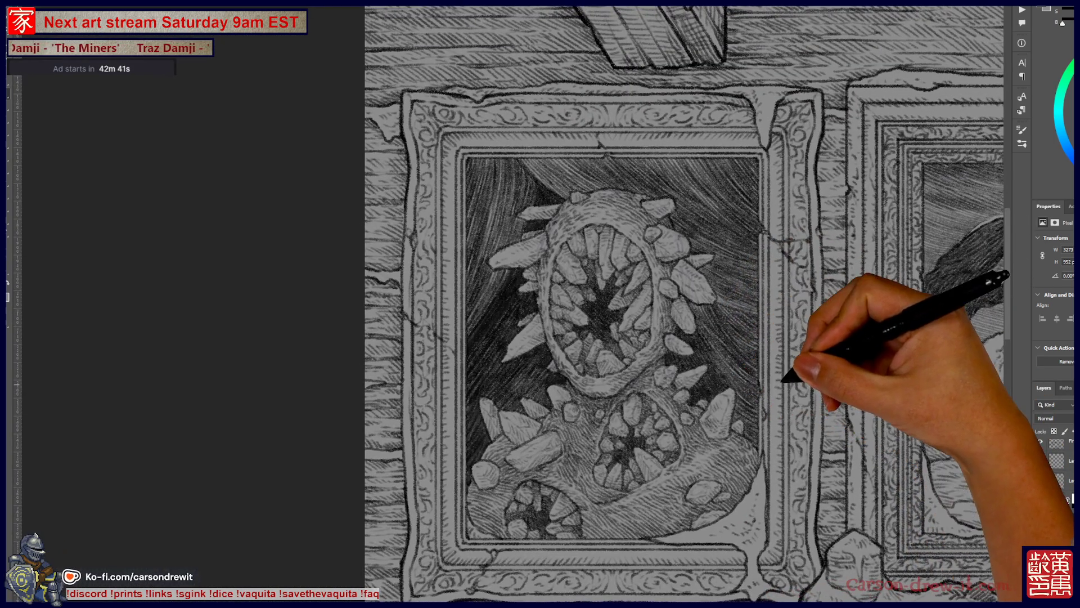
Step: Pan and zoom onto the monster's mouth while deepening the background hatching
drag(742, 384, 486, 395)
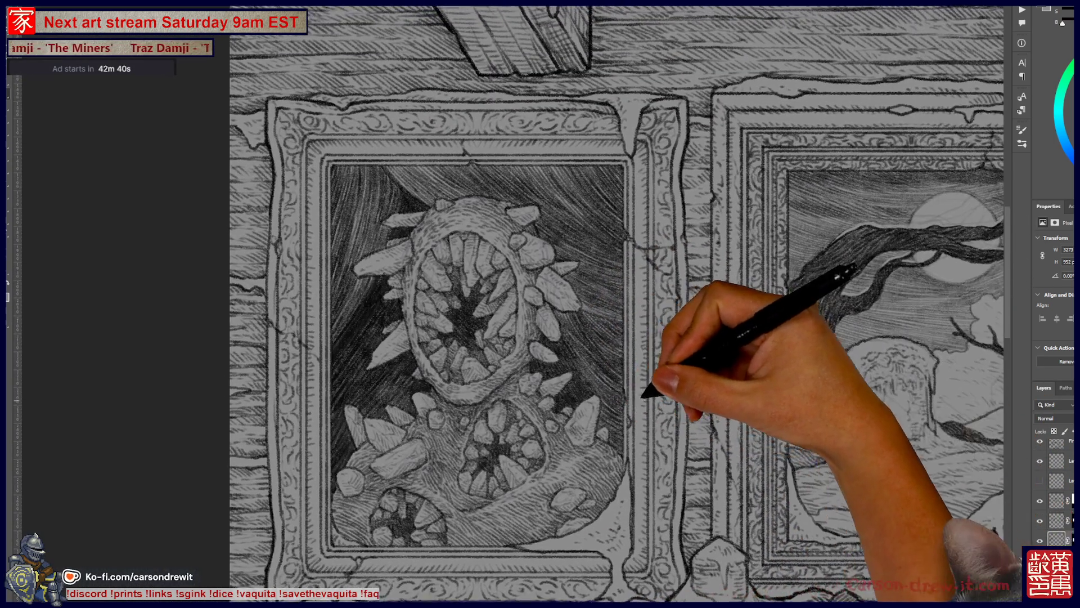
key(ctrl+equal)
key(ctrl+equal)
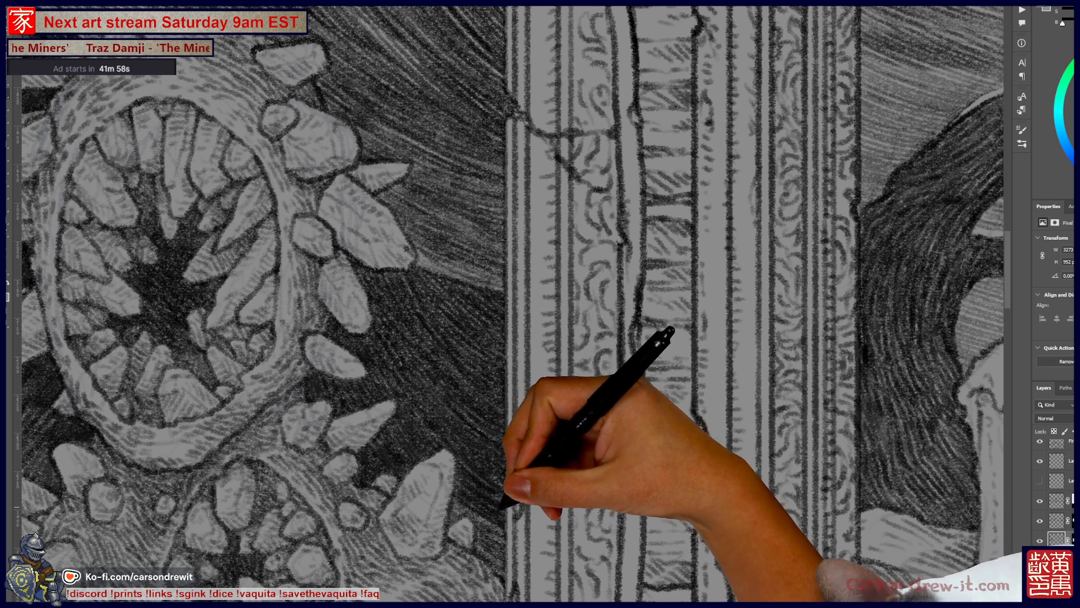
drag(518, 463, 587, 361)
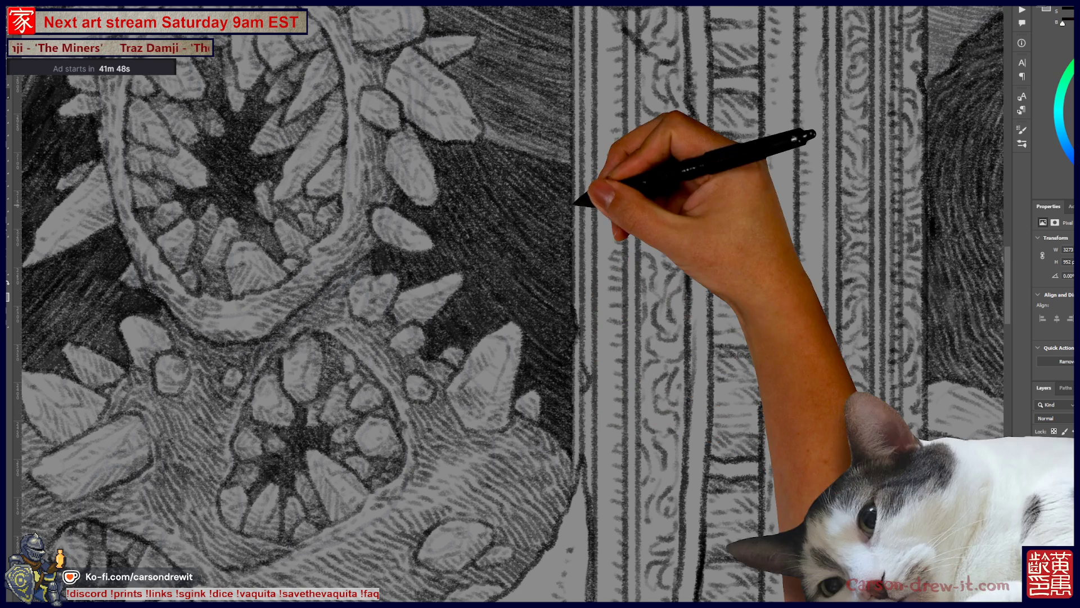
Step: Zoom out and back in on the monster painting while filling its whole background with dark hatching
key(ctrl+minus)
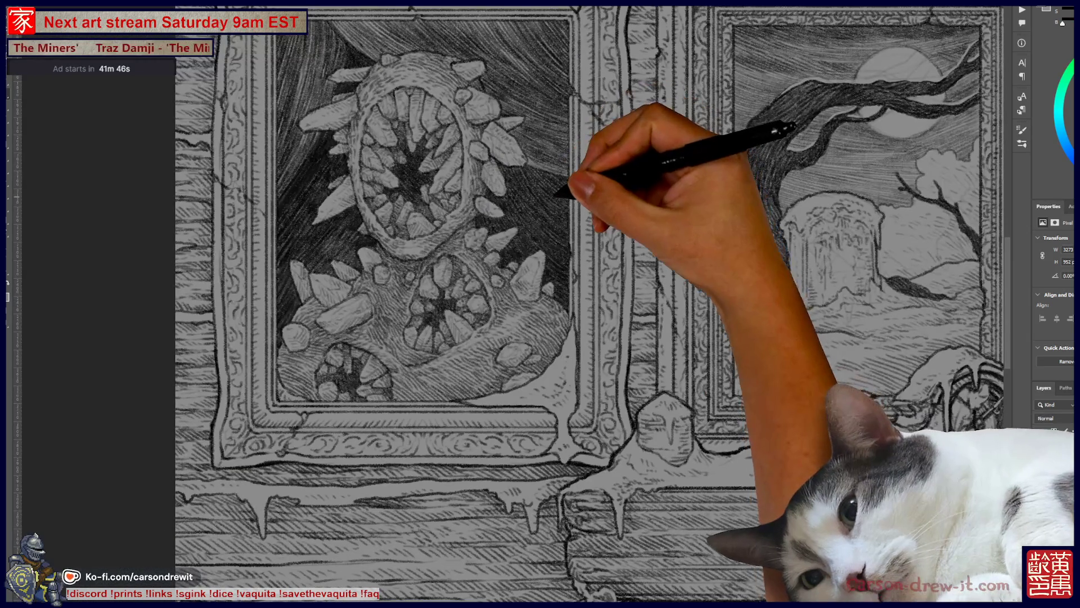
scroll(591, 303, up, 3)
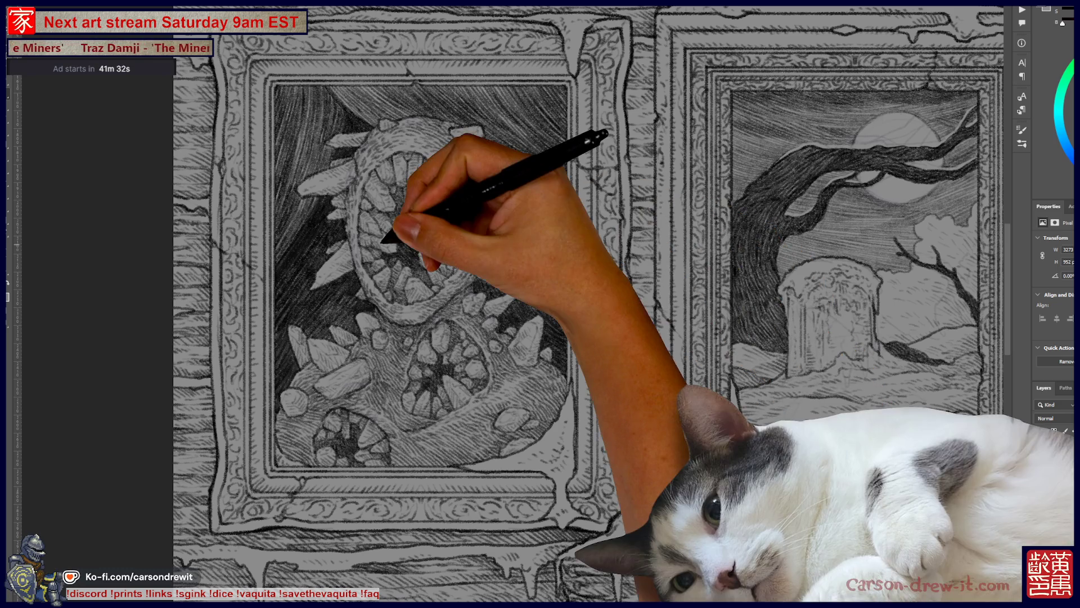
key(ctrl+plus)
key(ctrl+plus)
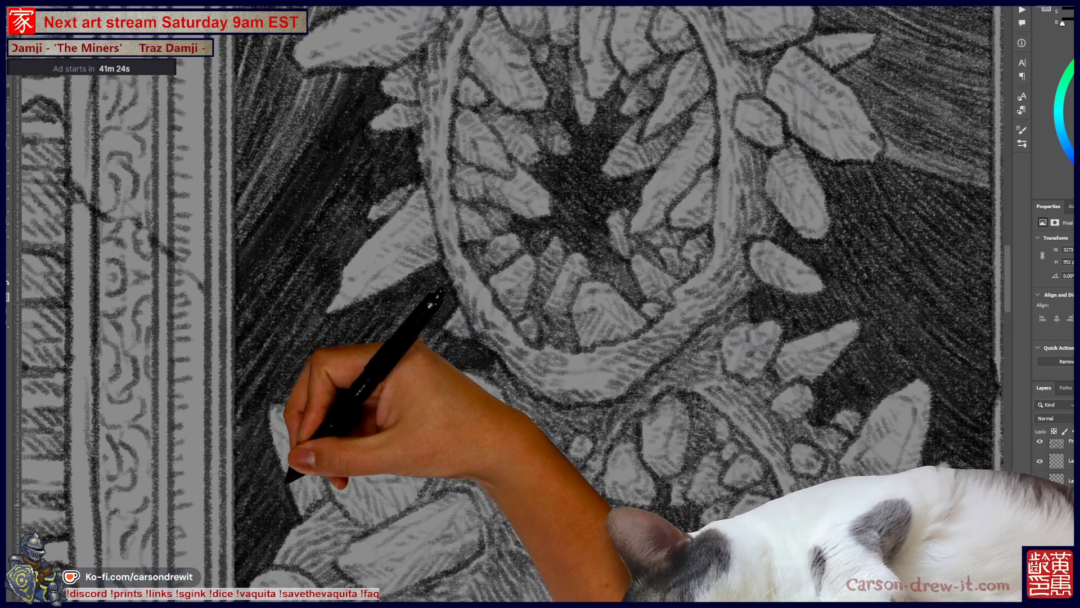
scroll(506, 304, up, 2)
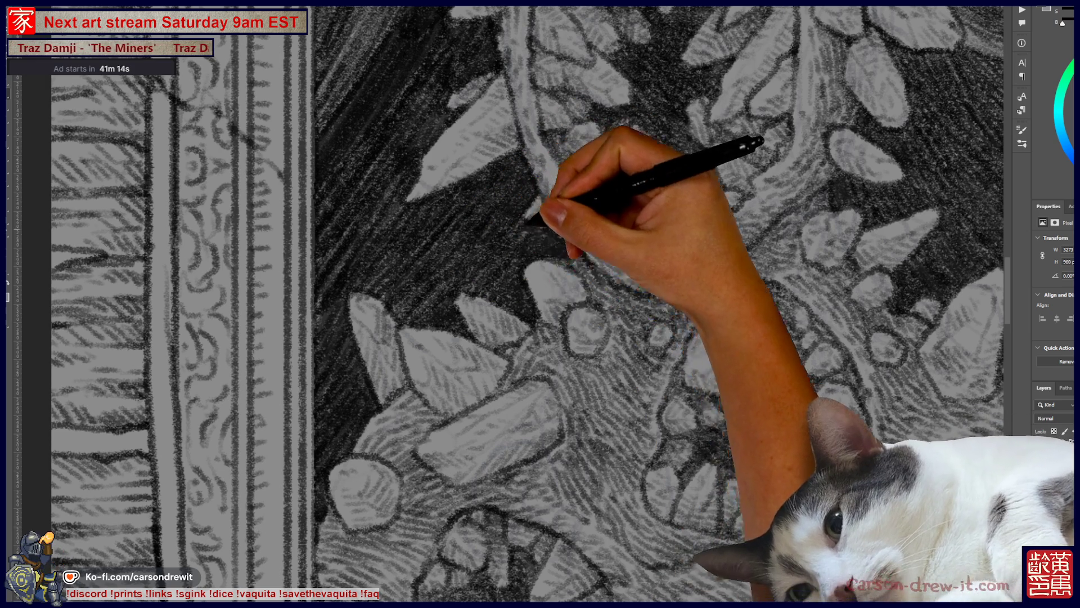
key(ctrl+minus)
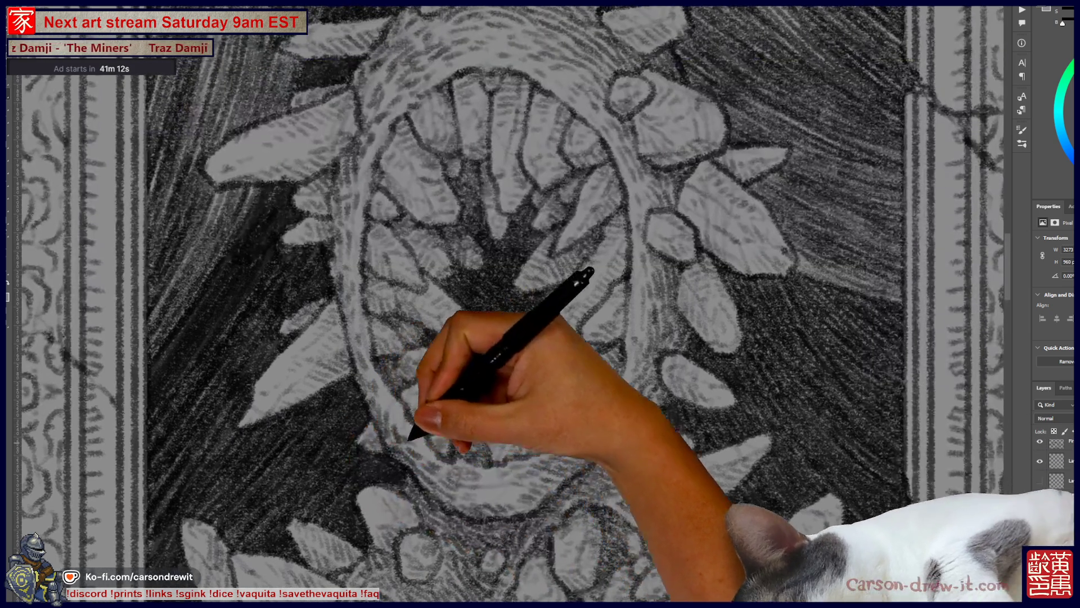
scroll(509, 304, down, 1)
scroll(541, 304, down, 2)
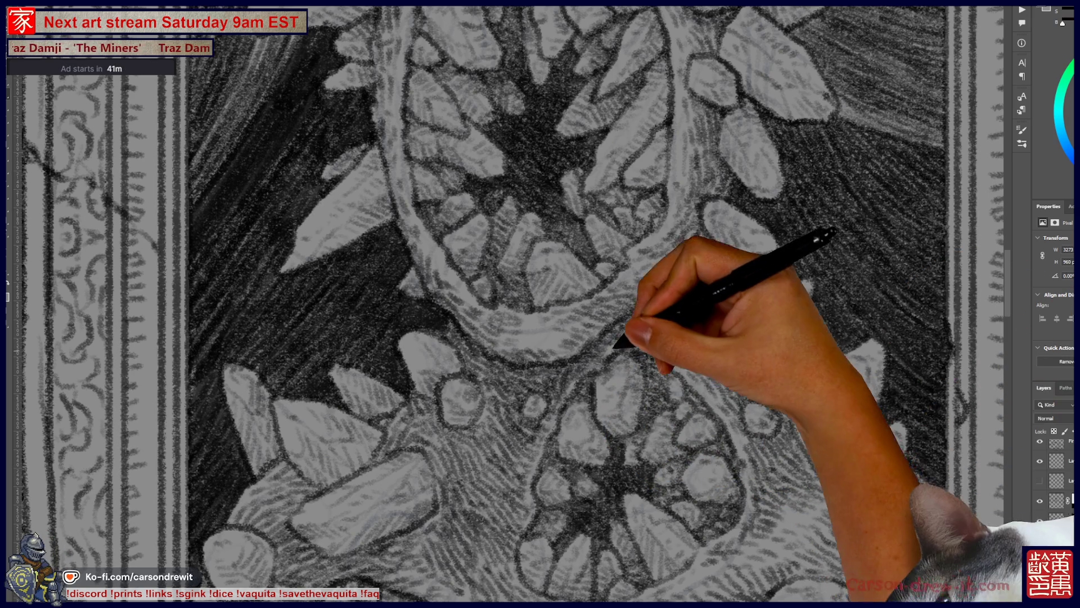
key(ctrl+minus)
drag(641, 321, 557, 363)
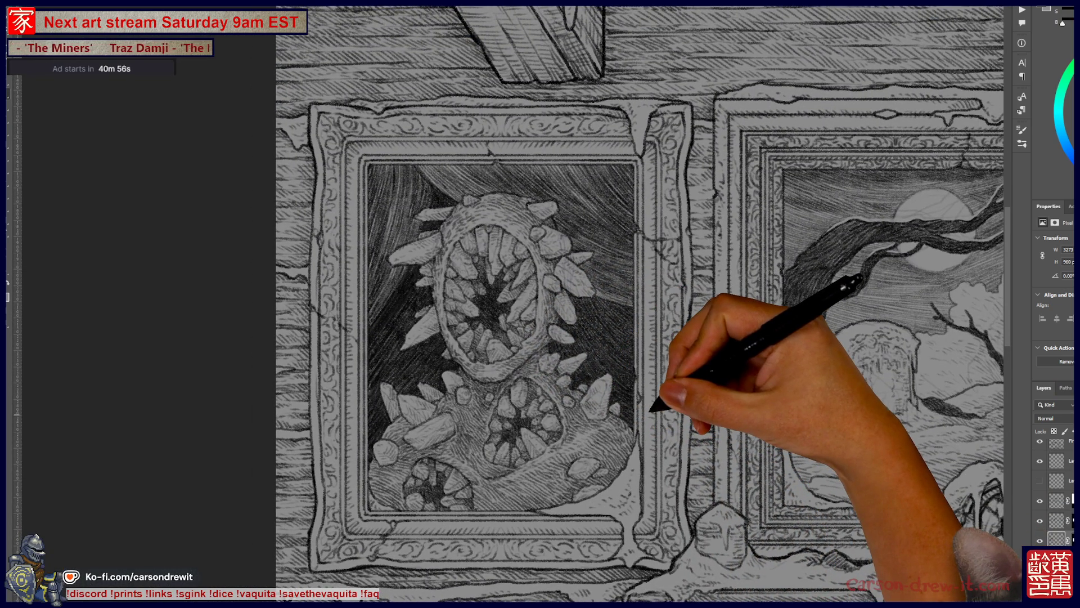
Step: Zoom out to the whole icicled wall with the ceiling and fireplace in view
key(ctrl+minus)
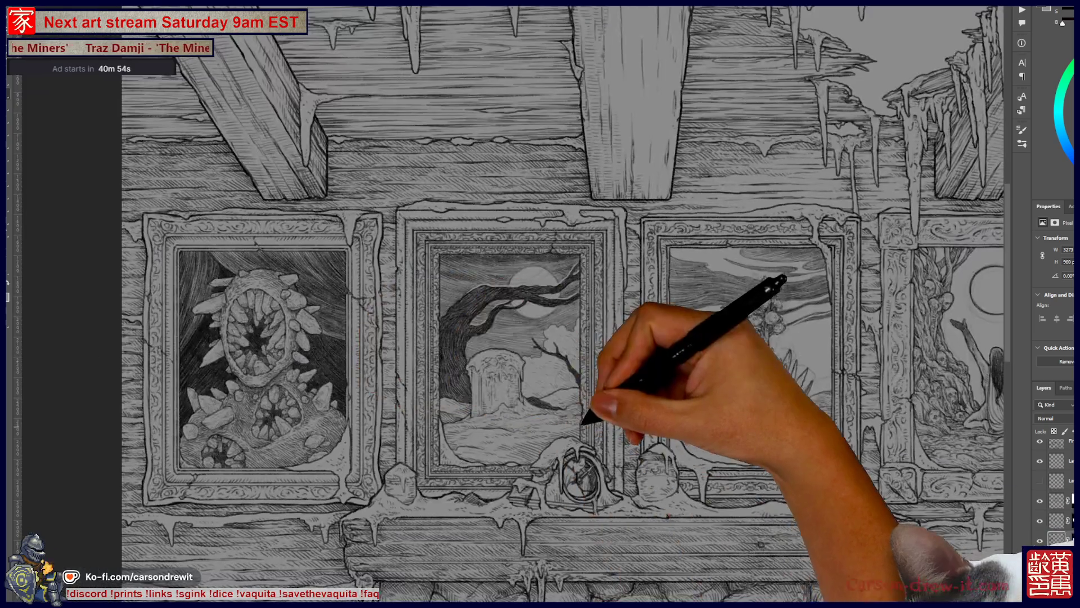
key(ctrl+minus)
scroll(472, 304, down, 1)
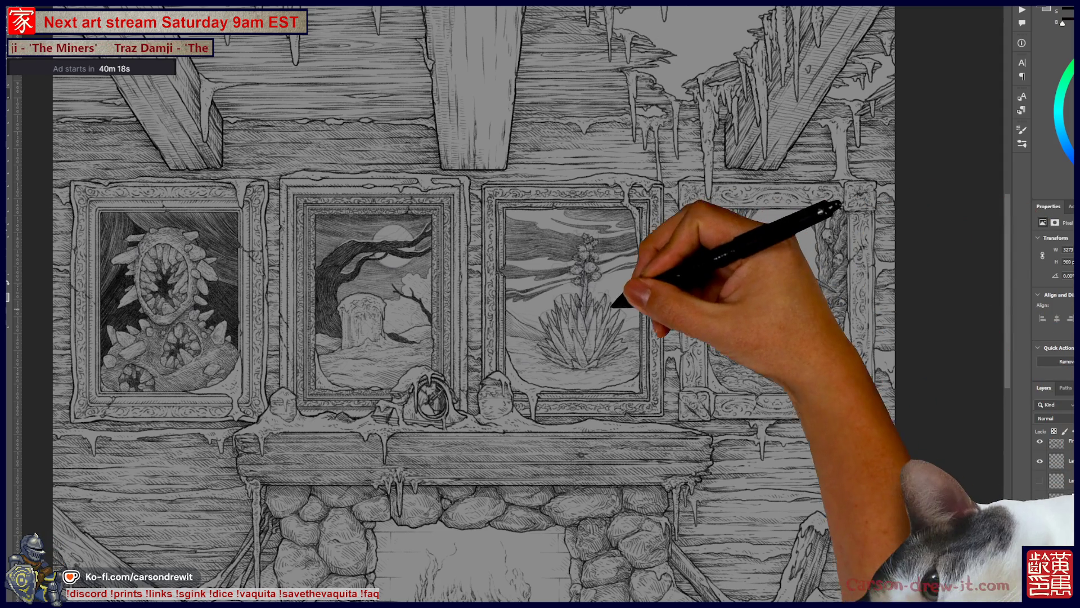
Step: Zoom onto the agave painting and briefly hide its line layer to check the stalk and leaves
key(ctrl+plus)
key(ctrl+plus)
key(ctrl+plus)
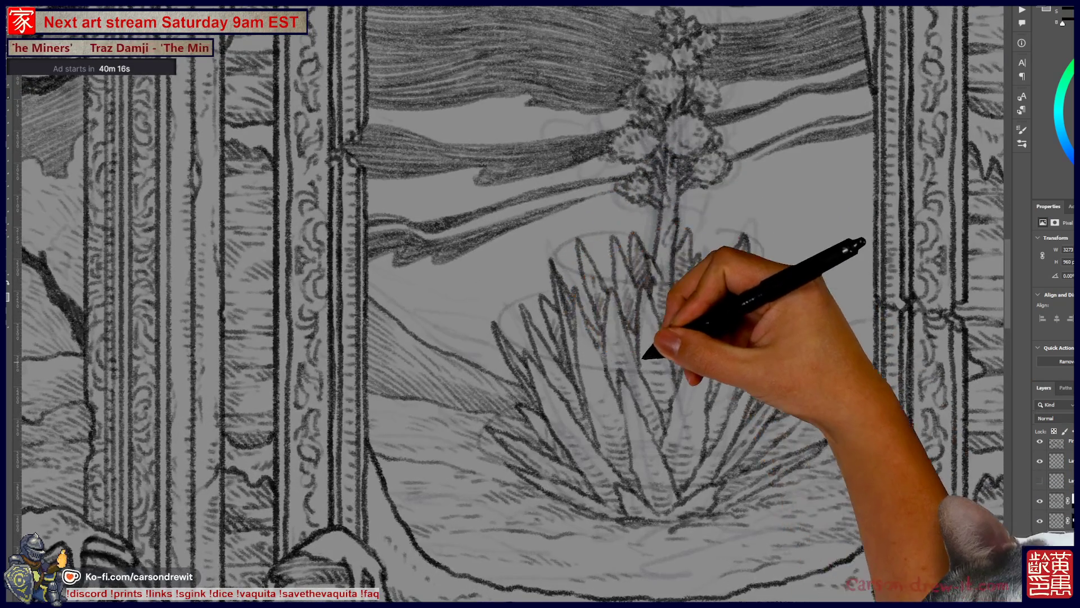
key(ctrl+plus)
scroll(541, 304, up, 2)
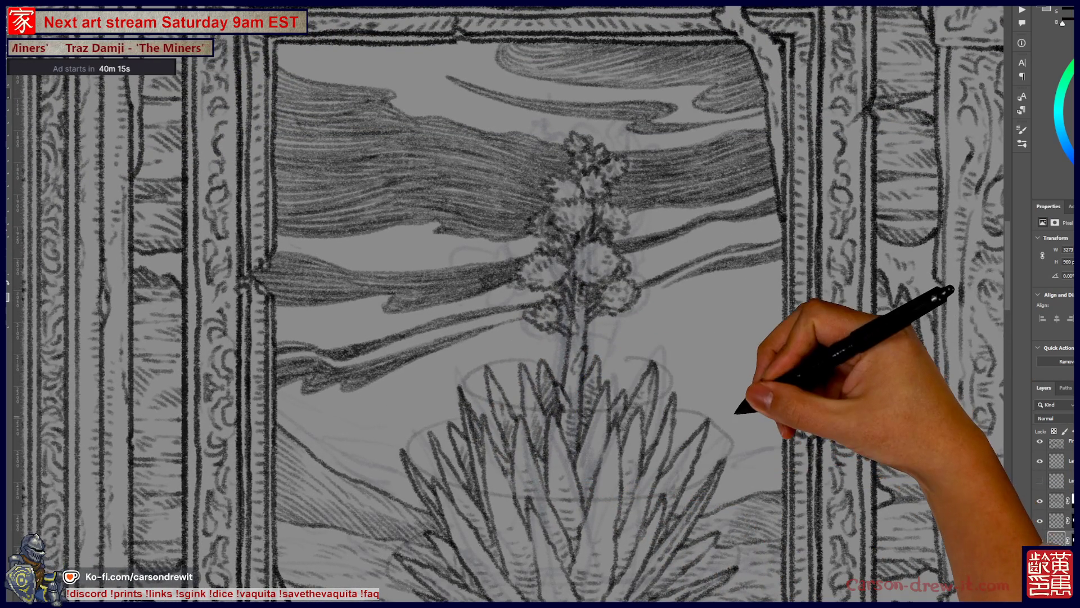
key(ctrl+minus)
key(ctrl+minus)
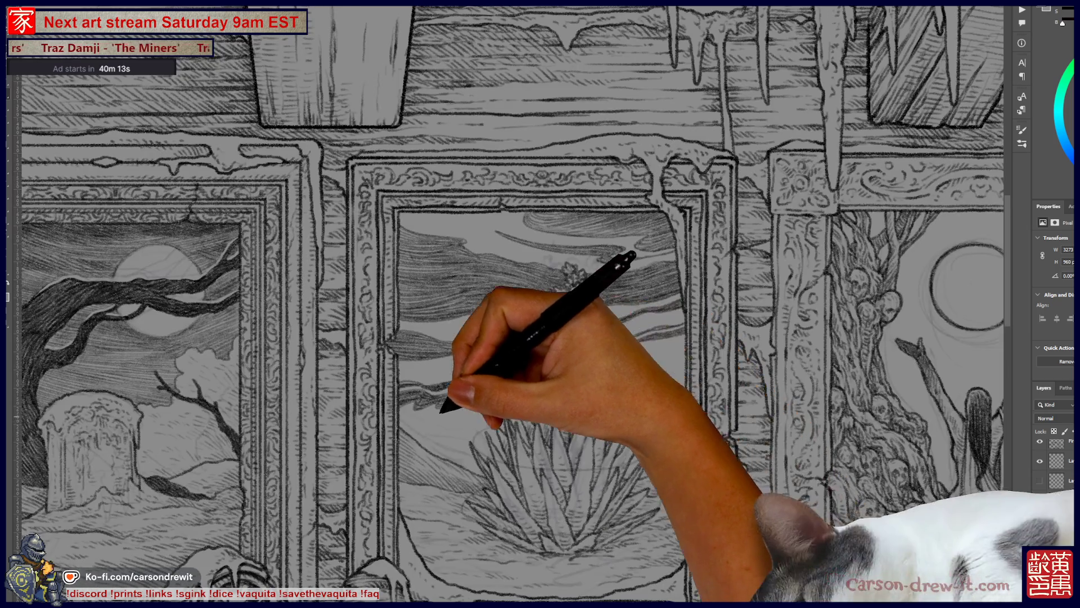
scroll(541, 304, left, 3)
scroll(541, 304, left, 3)
scroll(541, 304, down, 2)
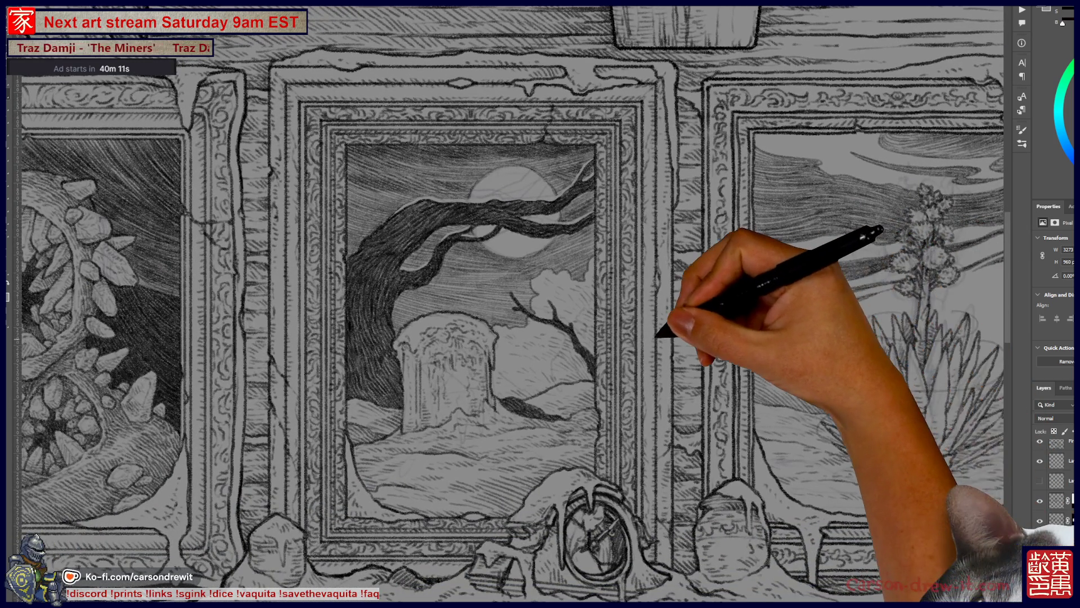
scroll(655, 341, down, 1)
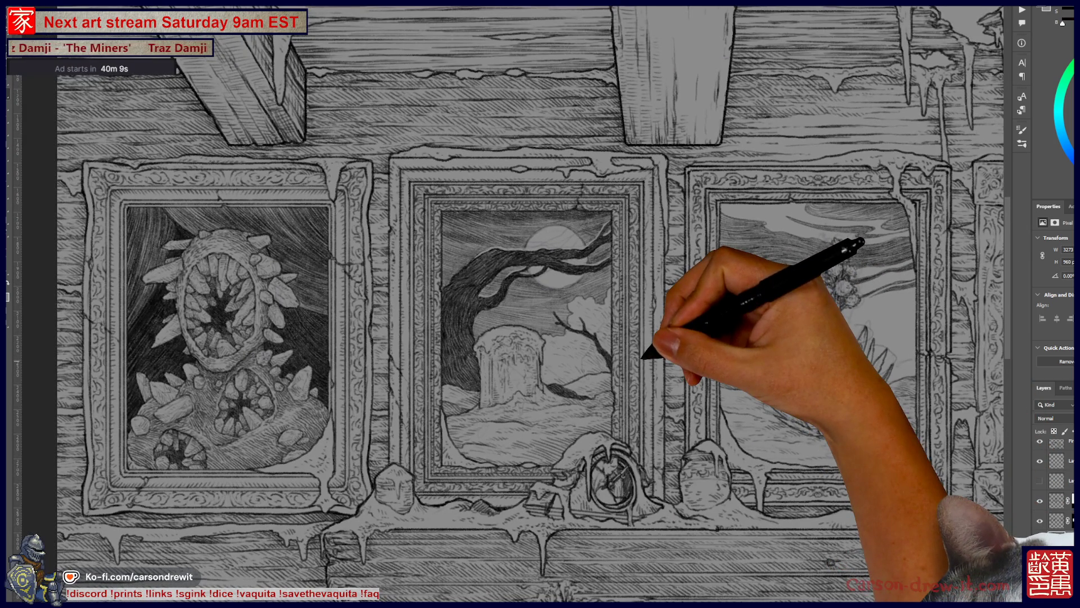
scroll(582, 355, down, 1)
scroll(583, 355, down, 1)
scroll(583, 355, down, 1)
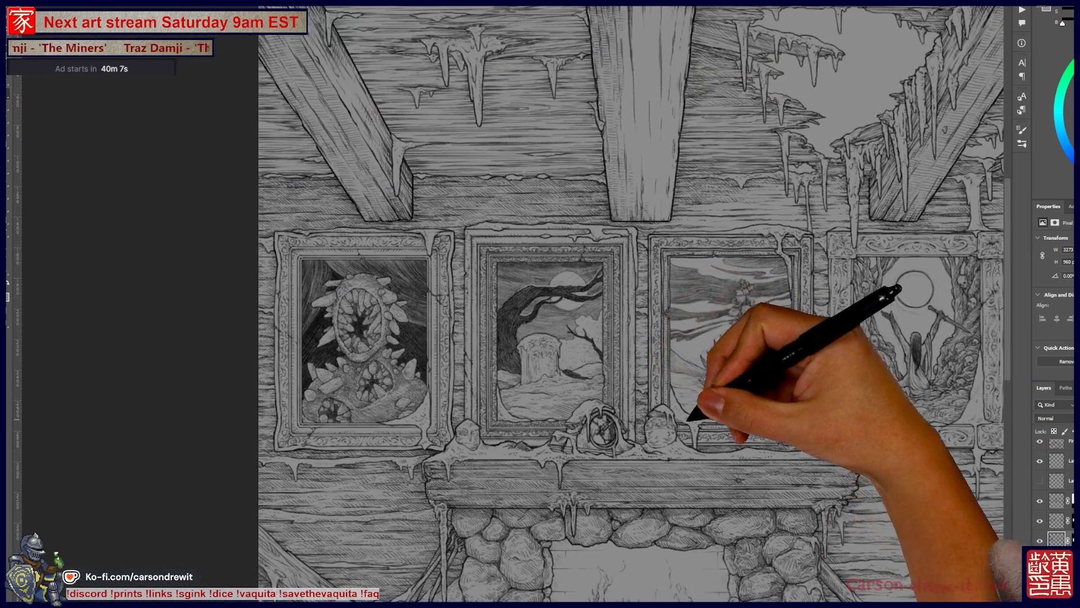
scroll(540, 304, right, 3)
scroll(540, 304, down, 1)
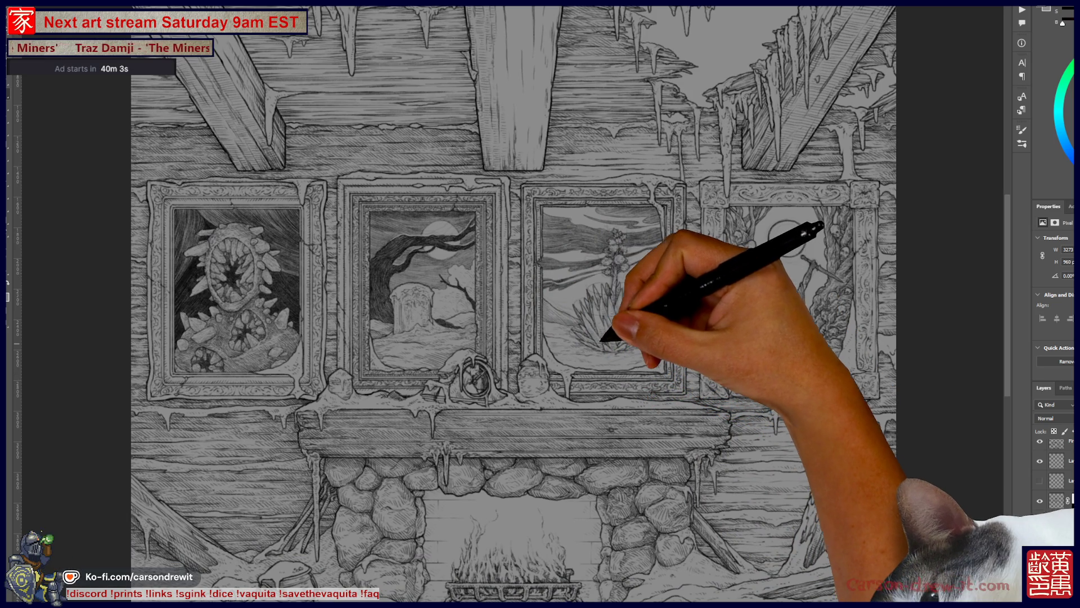
scroll(619, 360, up, 2)
scroll(633, 337, up, 1)
scroll(602, 350, up, 1)
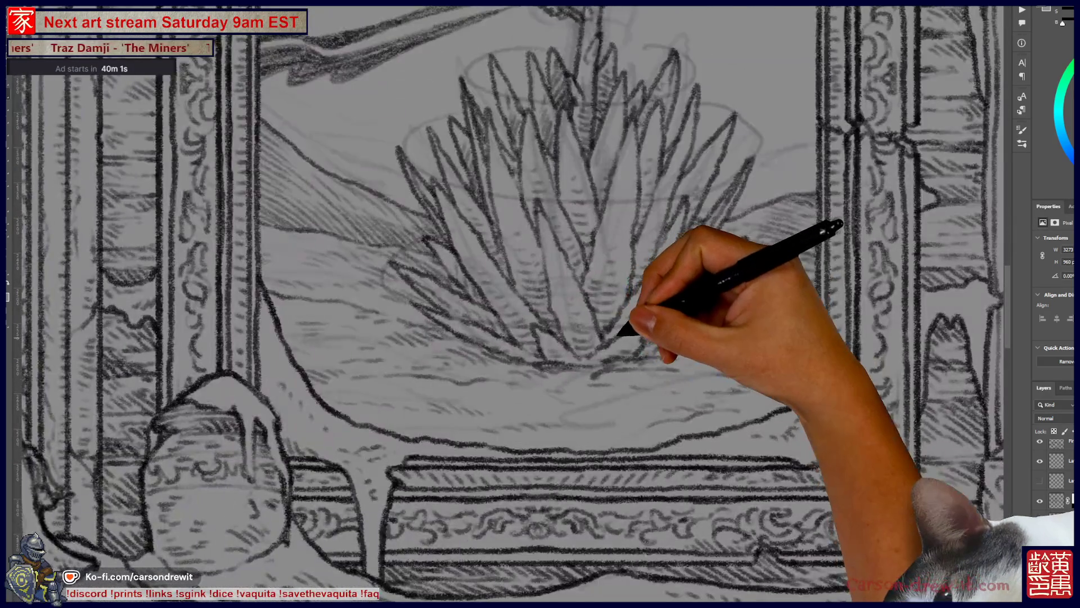
scroll(430, 237, up, 3)
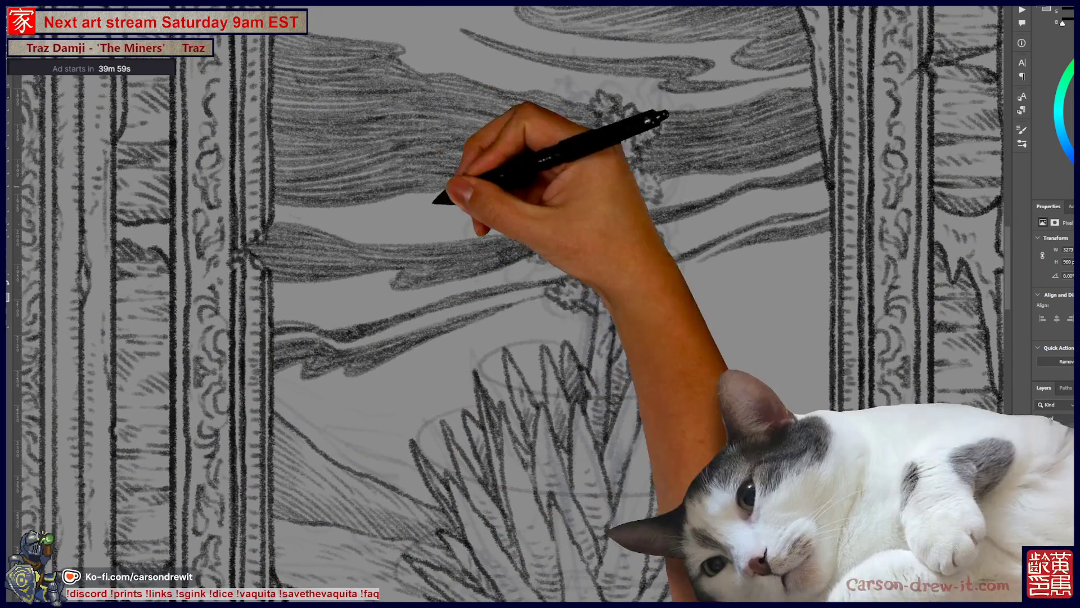
key(ctrl+comma)
key(ctrl+comma)
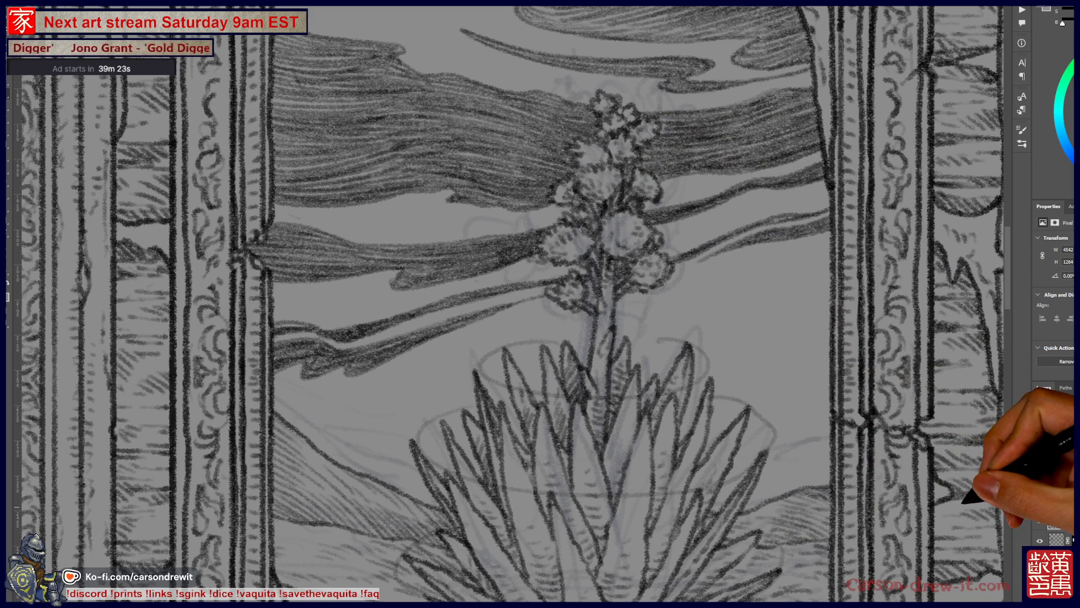
key(ctrl+minus)
key(ctrl+minus)
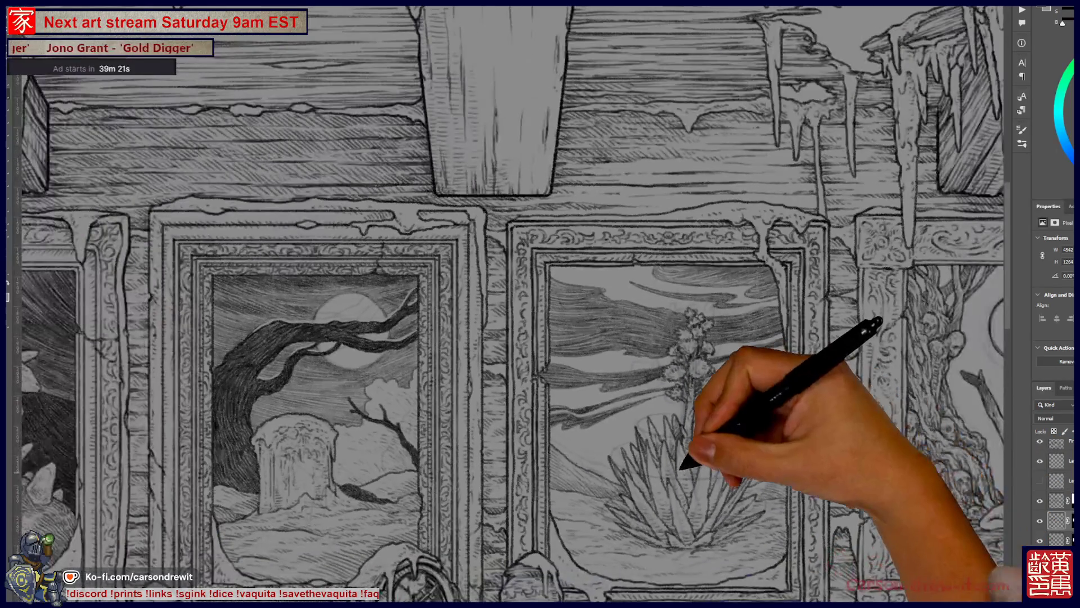
scroll(512, 304, down, 3)
scroll(512, 303, down, 1)
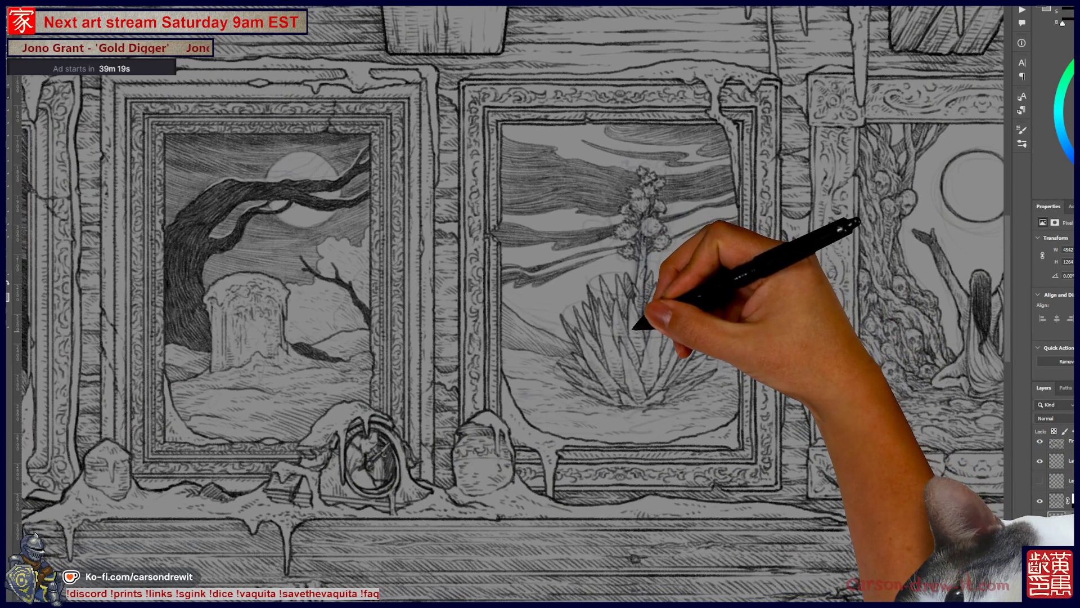
scroll(635, 353, up, 2)
scroll(635, 354, up, 1)
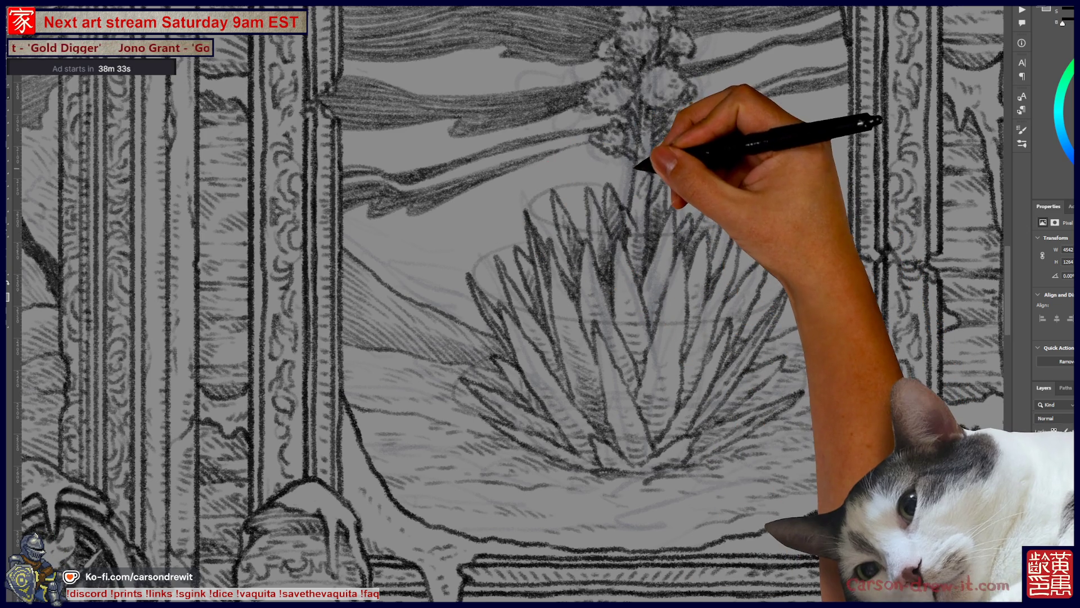
Step: Nudge the view of the agave painting while darkening its pointed leaves
mouse_move(507, 304)
mouse_down()
mouse_move(554, 294)
mouse_move(545, 308)
mouse_up()
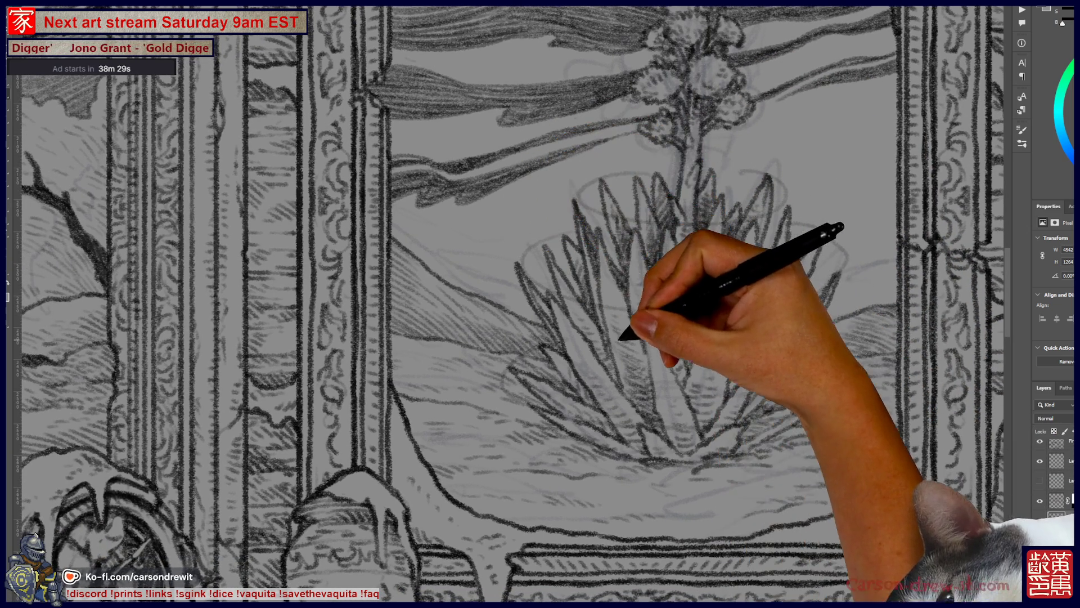
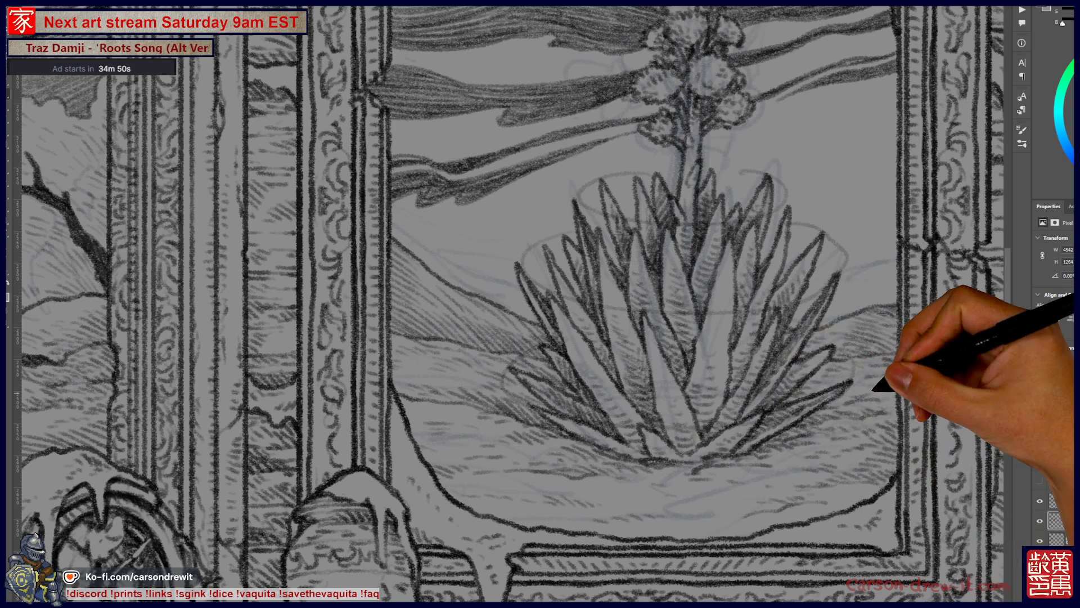
Step: Zoom out to the full mantel scene, then back in on the agave painting
key(ctrl+minus)
key(ctrl+minus)
key(ctrl+minus)
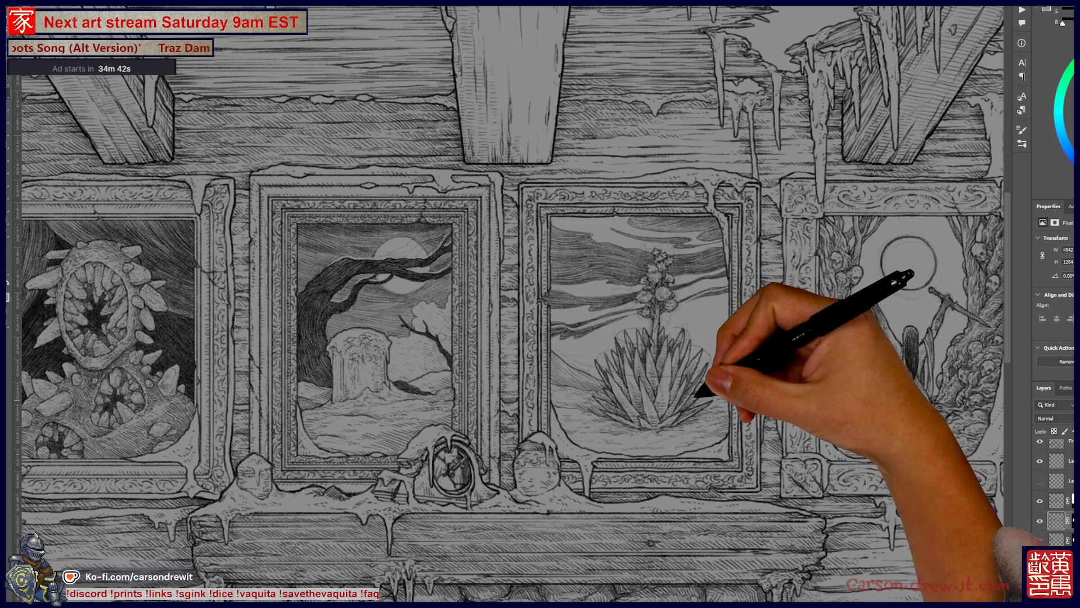
key(ctrl+plus)
scroll(540, 304, right, 3)
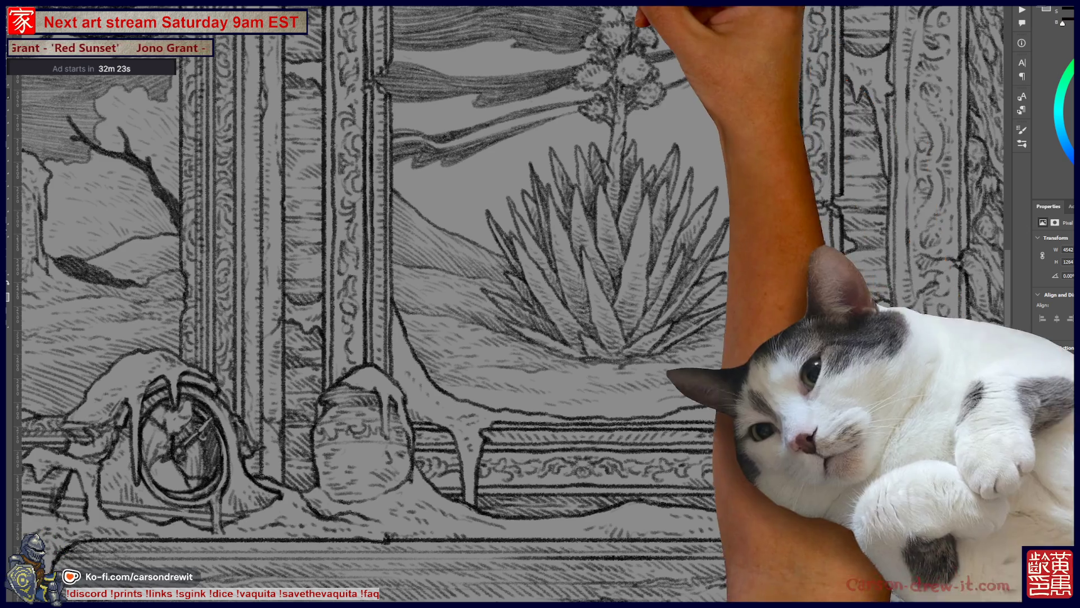
scroll(663, 223, down, 2)
Step: Pan the canvas so the ceiling beams above the paintings come into view
mouse_move(679, 232)
mouse_down()
mouse_move(806, 431)
mouse_move(762, 415)
mouse_up()
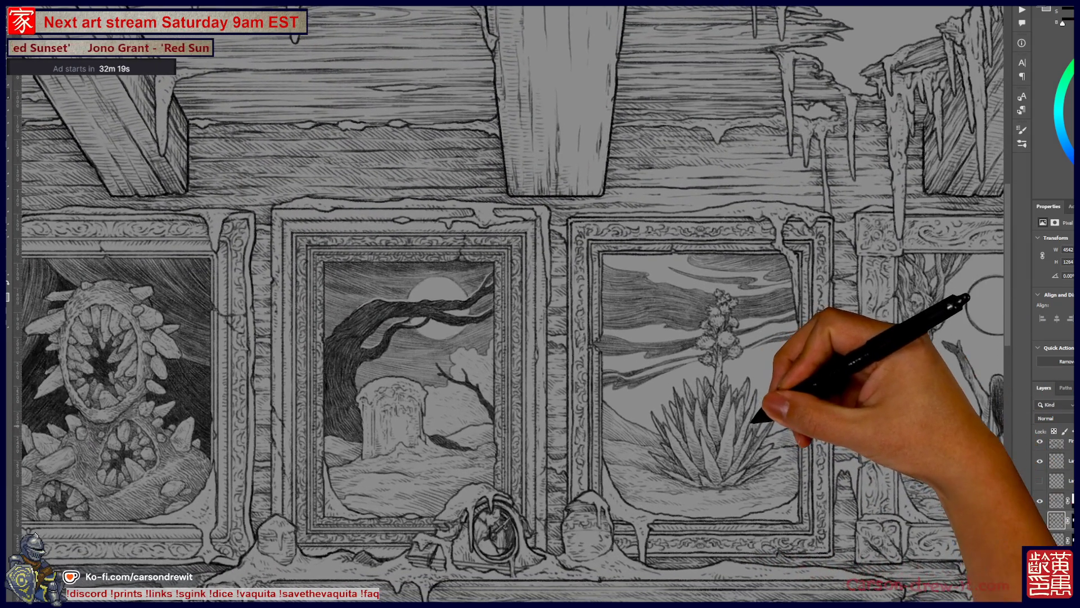
scroll(705, 442, up, 2)
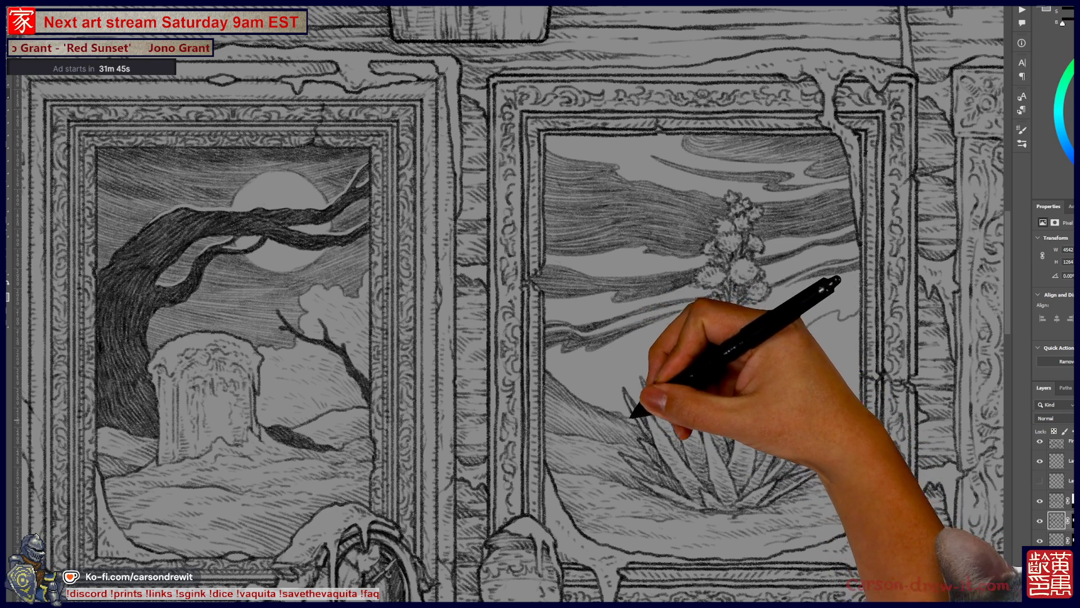
key(ctrl)
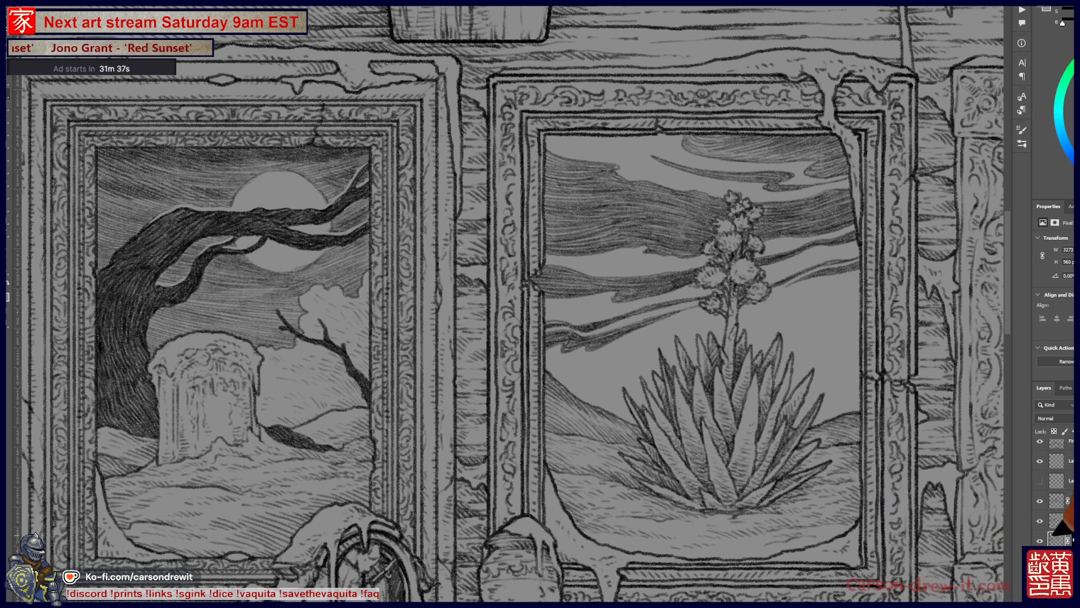
key(ctrl+z)
key(ctrl+shift+z)
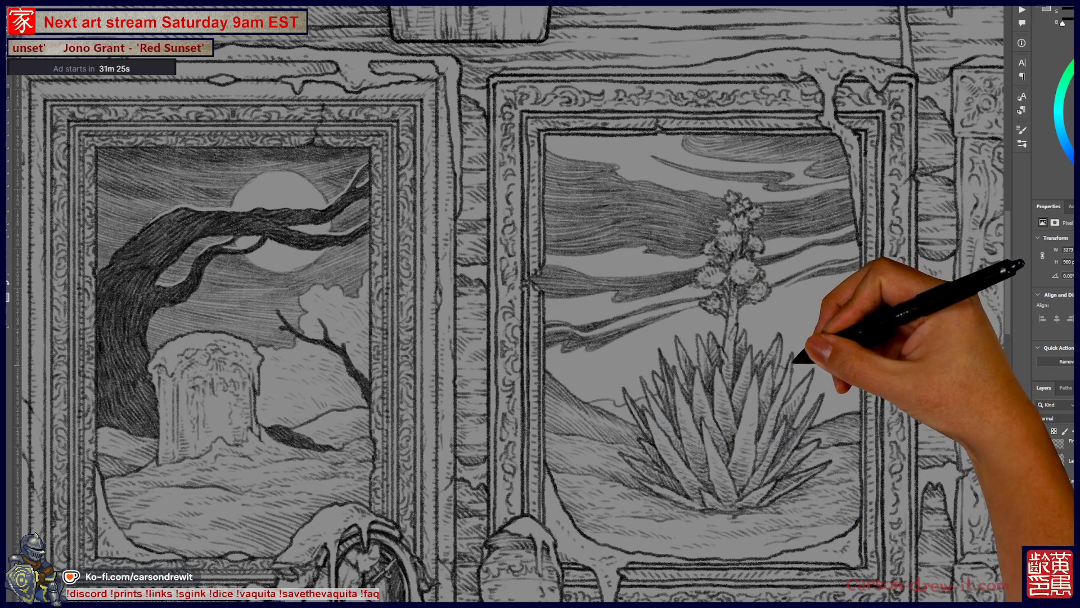
drag(809, 355, 846, 336)
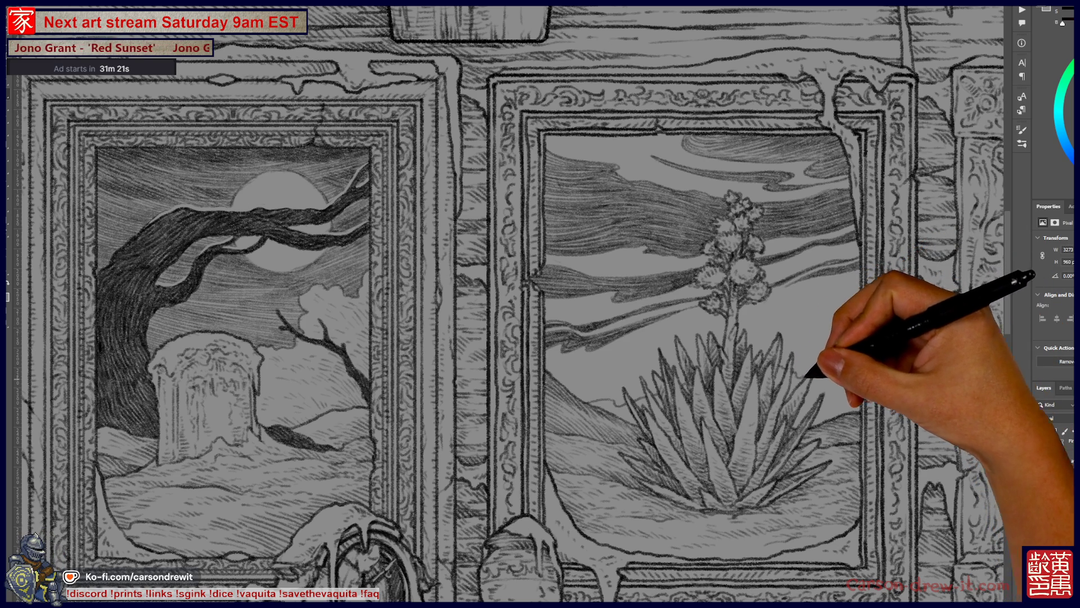
Step: Brush a wavy ground line to the right of the agave toward the frame edge
drag(800, 372, 861, 365)
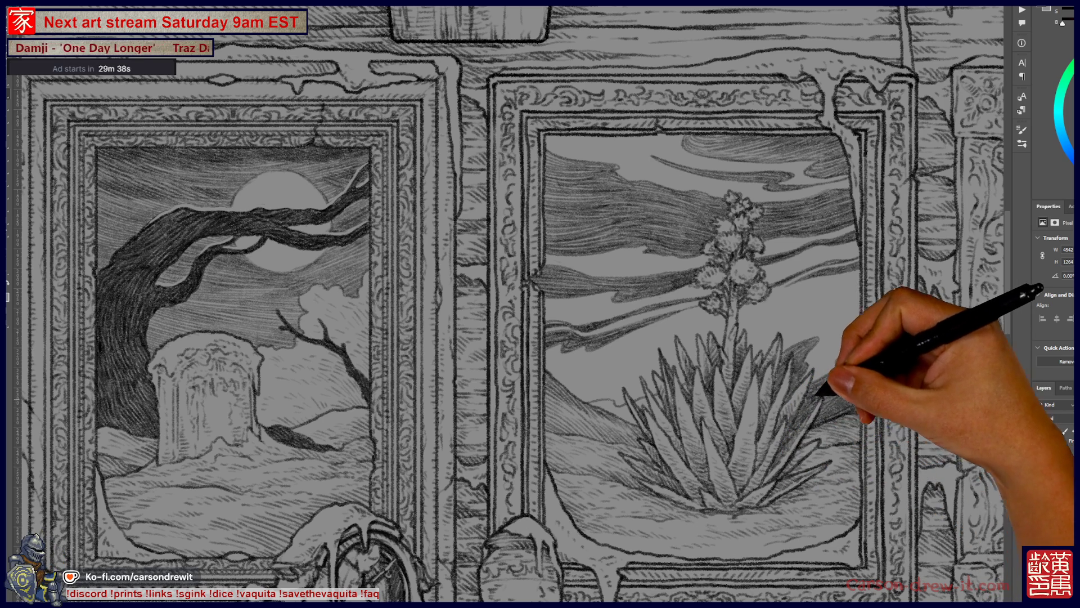
key(ctrl)
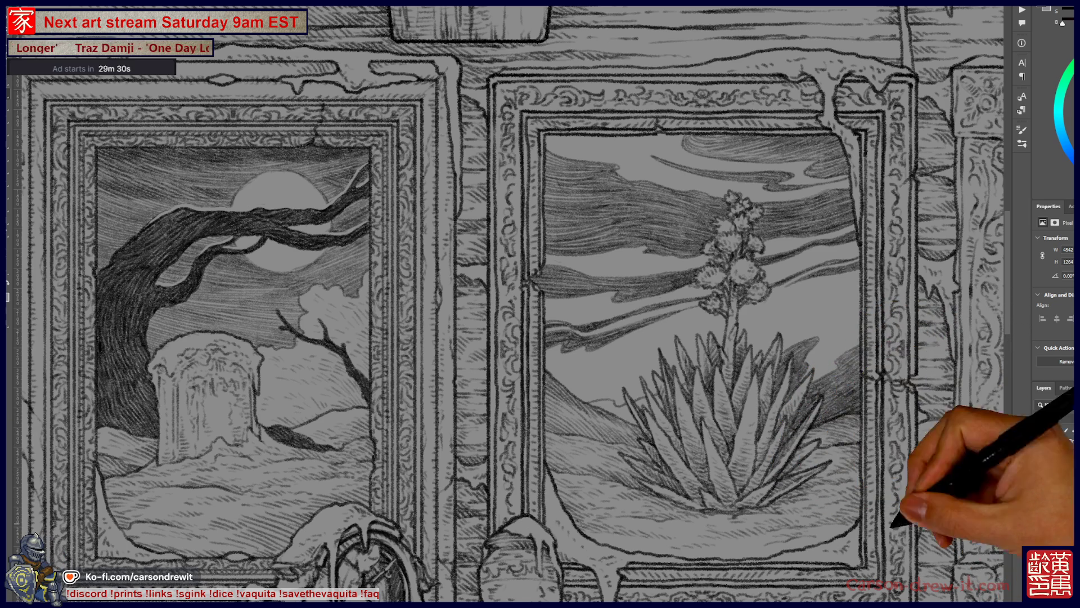
Step: Show the hidden framed-drawings layer again from the Layers panel
click(1040, 520)
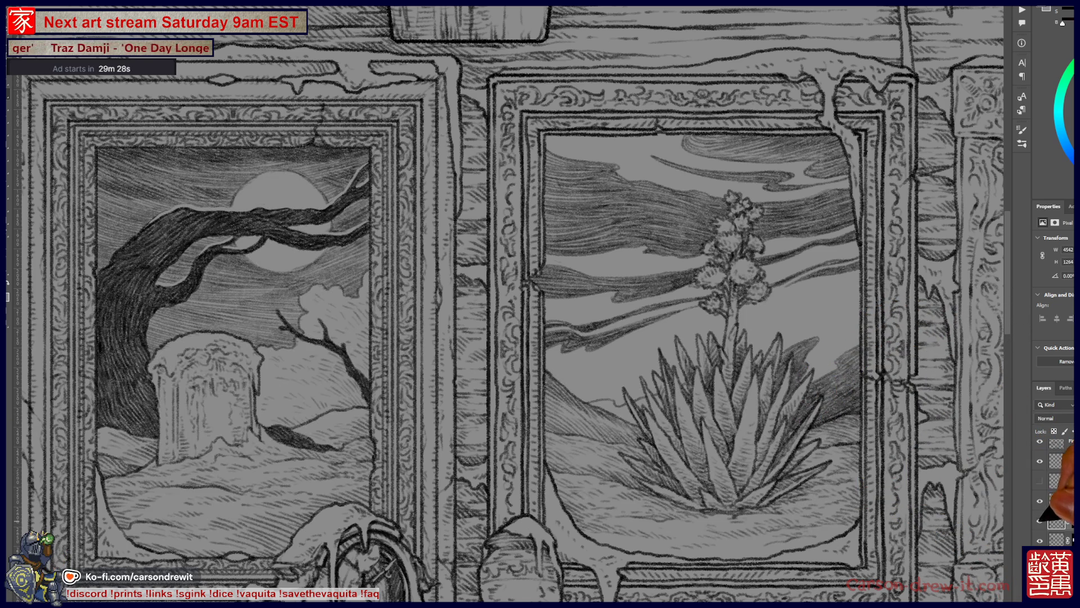